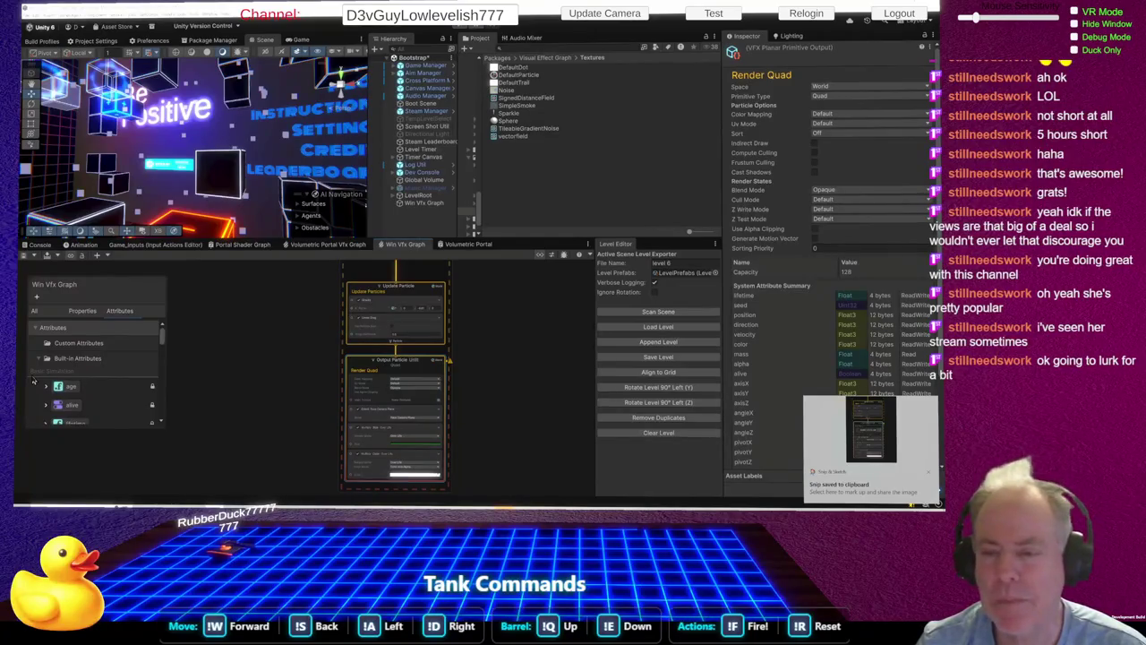
# Step: Open the Multiply Color Over Life gradient of the Win Vfx Graph in the Gradient Editor
pyautogui.click(33, 380)
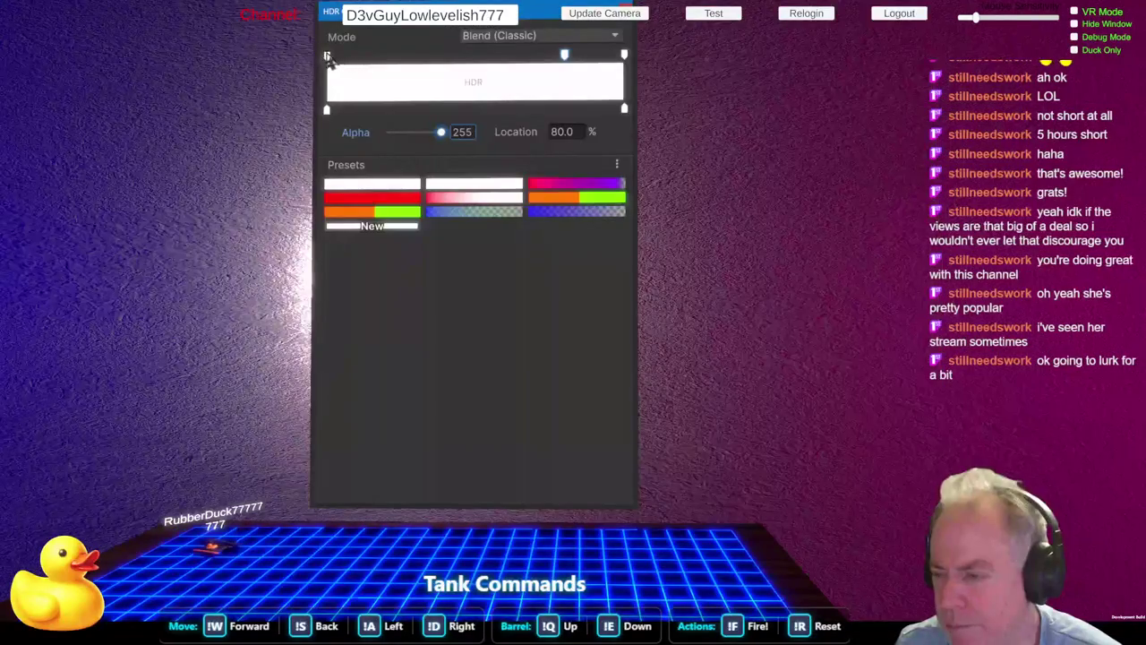
pyautogui.click(328, 56)
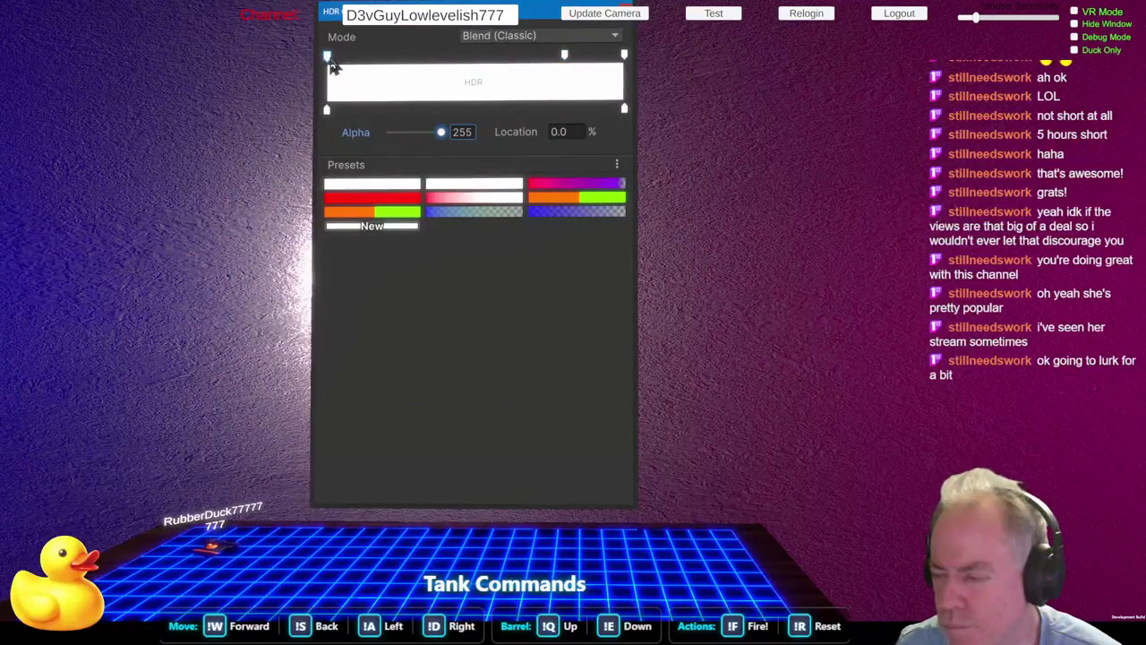
# Step: Raise the gradient's starting colour key to red 255 in its HDR picker
pyautogui.click(327, 111)
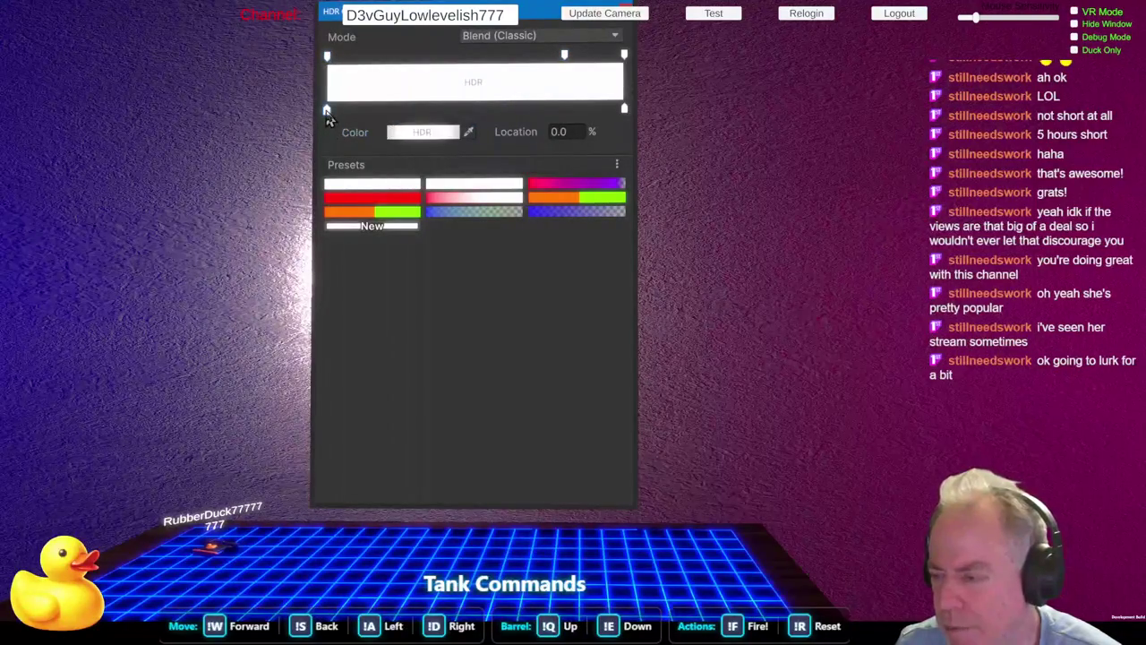
pyautogui.click(394, 136)
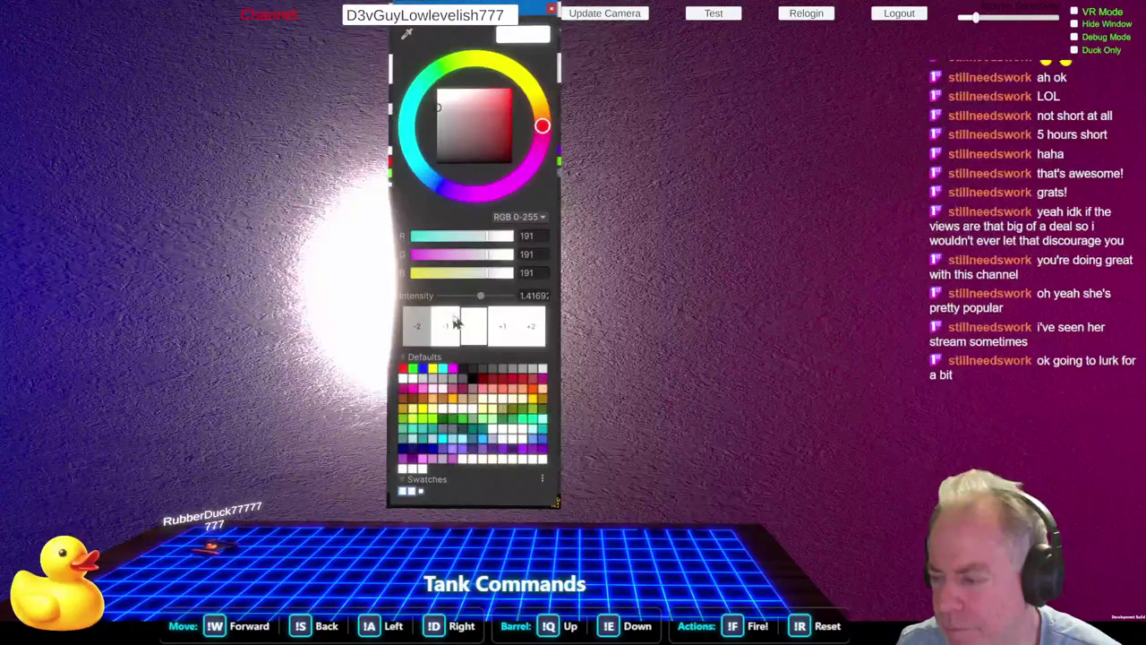
pyautogui.moveTo(492, 236)
pyautogui.mouseDown()
pyautogui.moveTo(513, 236)
pyautogui.moveTo(513, 273)
pyautogui.mouseUp()
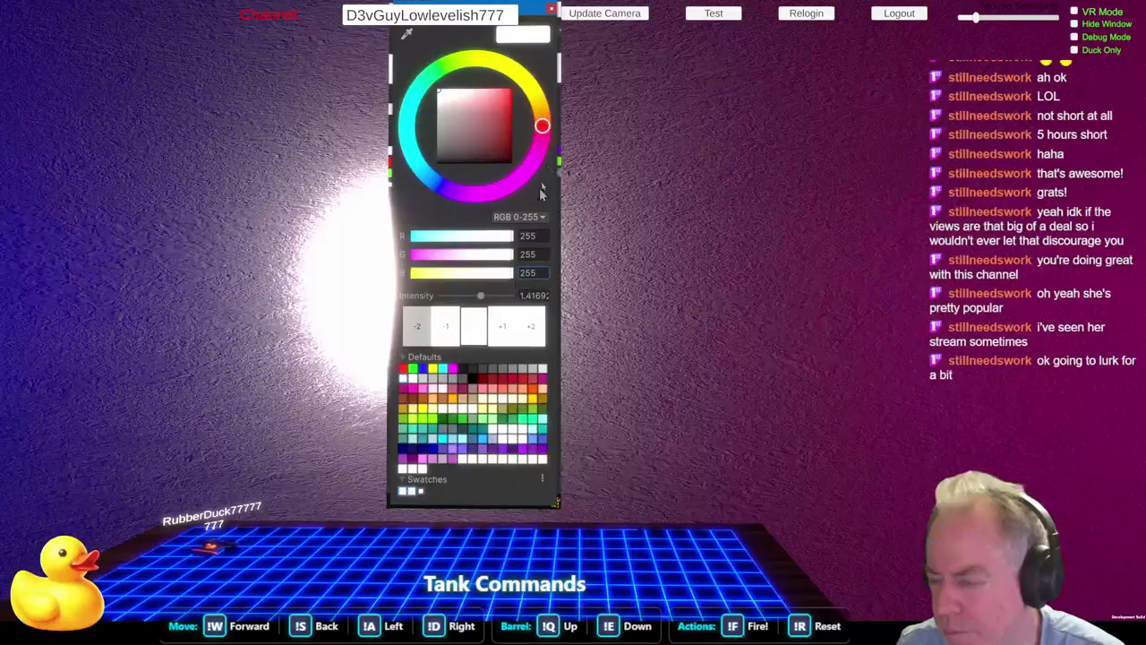
pyautogui.click(877, 258)
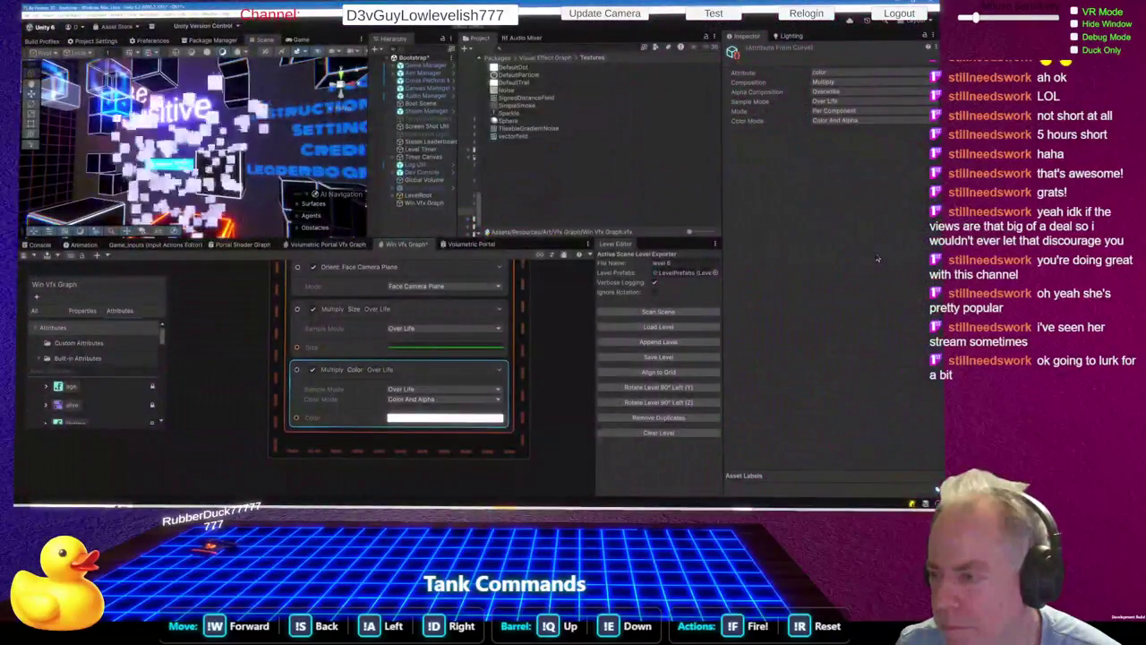
# Step: Set the ending colour key to white, RGB 255, 255, 255
pyautogui.click(480, 417)
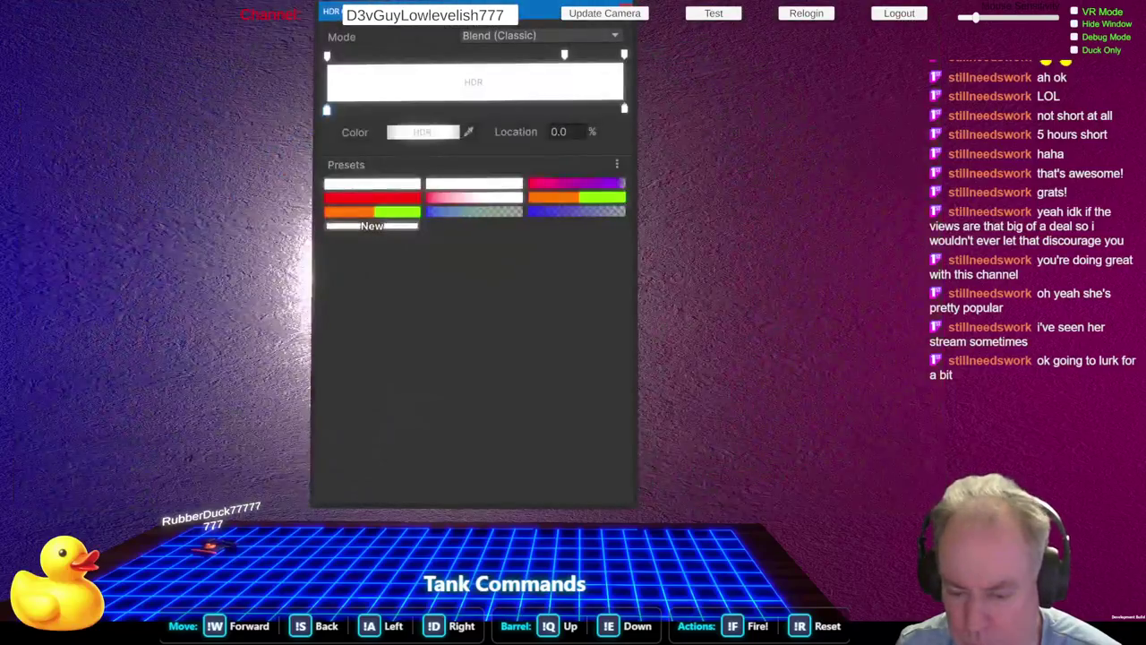
pyautogui.click(625, 111)
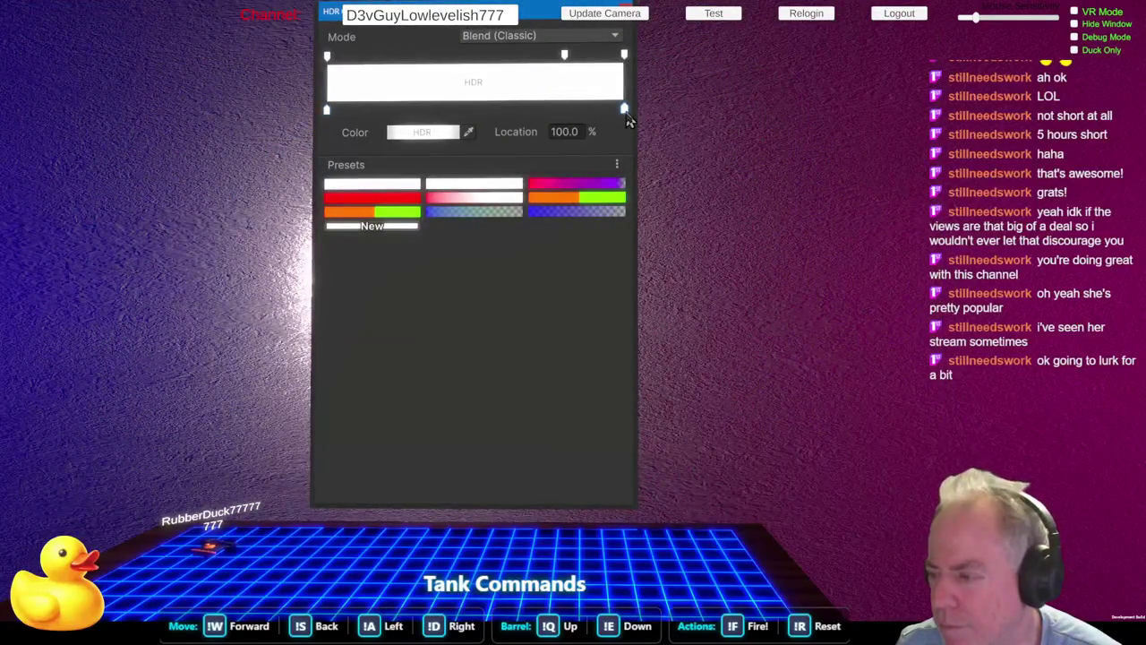
pyautogui.click(429, 134)
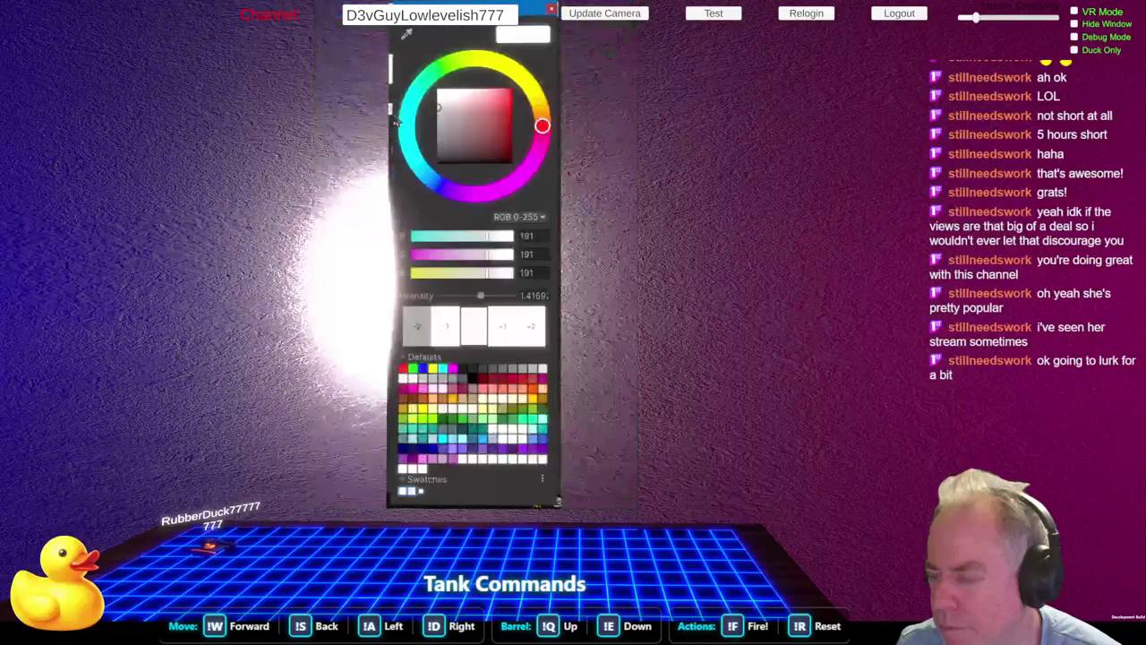
pyautogui.click(511, 235)
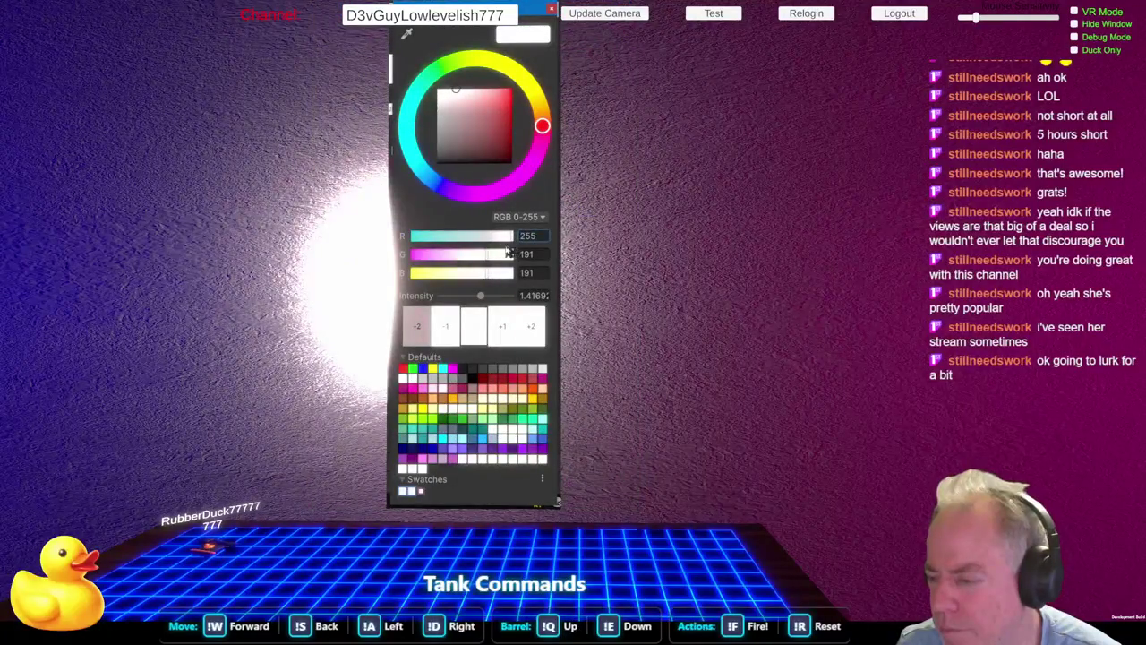
pyautogui.click(511, 255)
pyautogui.click(512, 273)
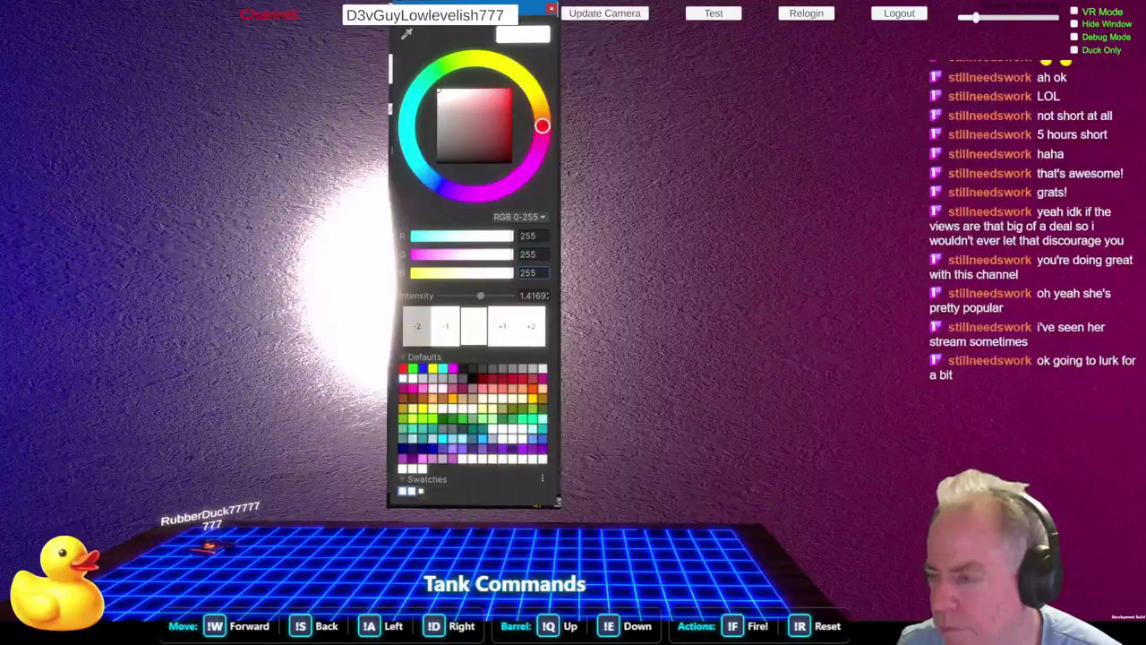
pyautogui.click(551, 9)
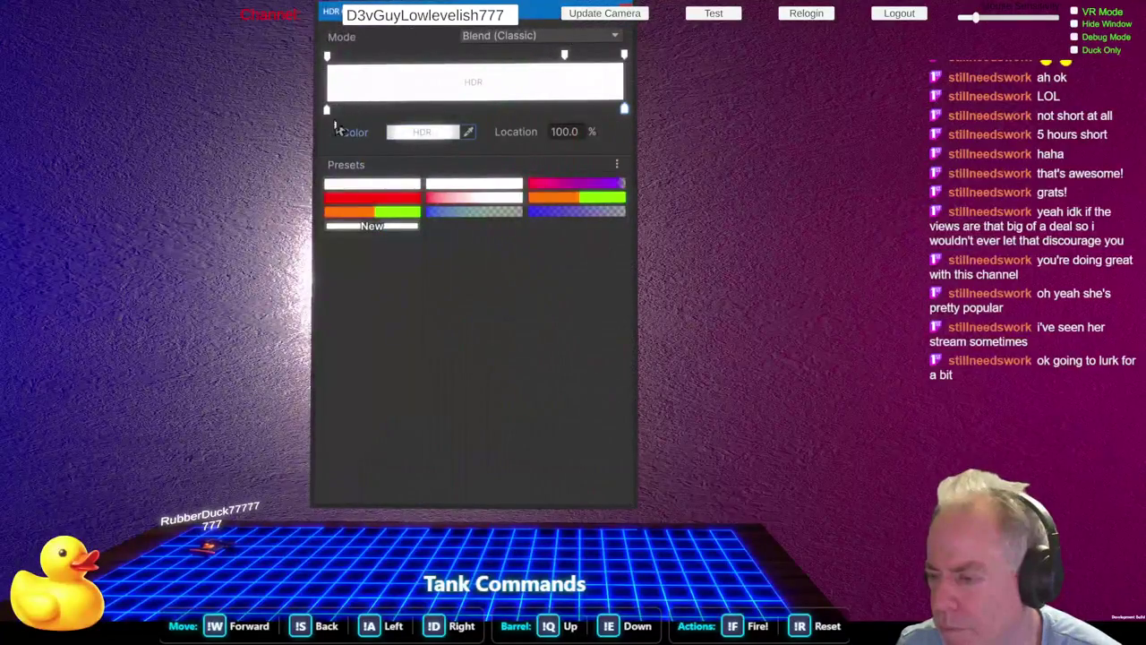
# Step: Give the ending key intensity 1 while keeping RGB 255, 255, 255
pyautogui.click(412, 133)
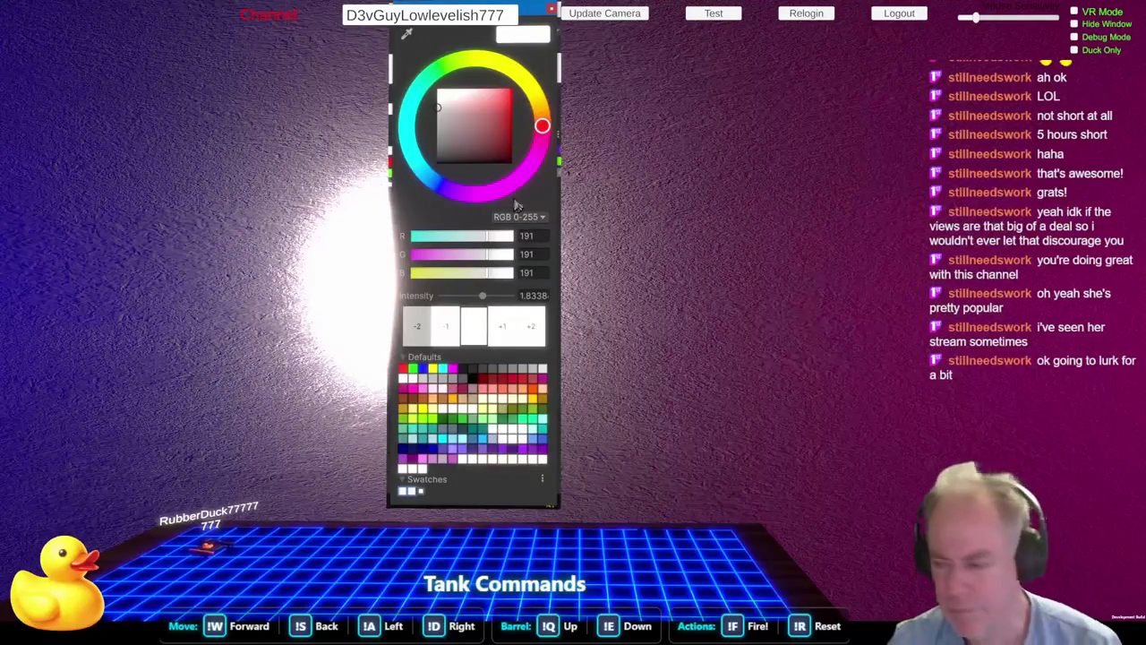
pyautogui.click(534, 297)
pyautogui.write('1')
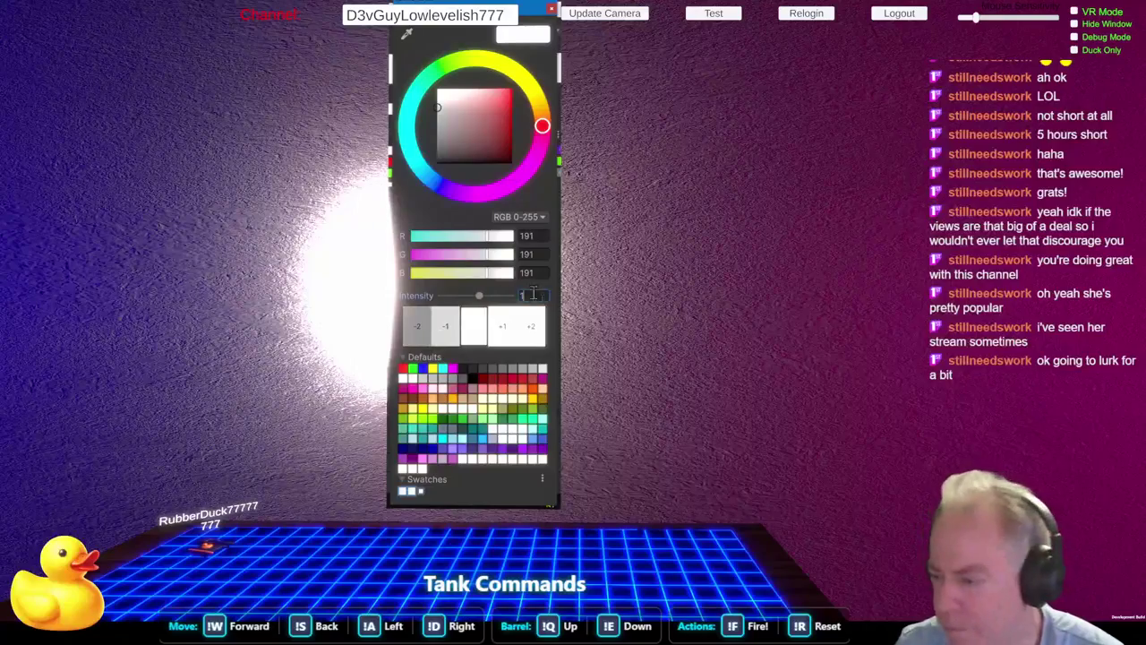
pyautogui.click(510, 273)
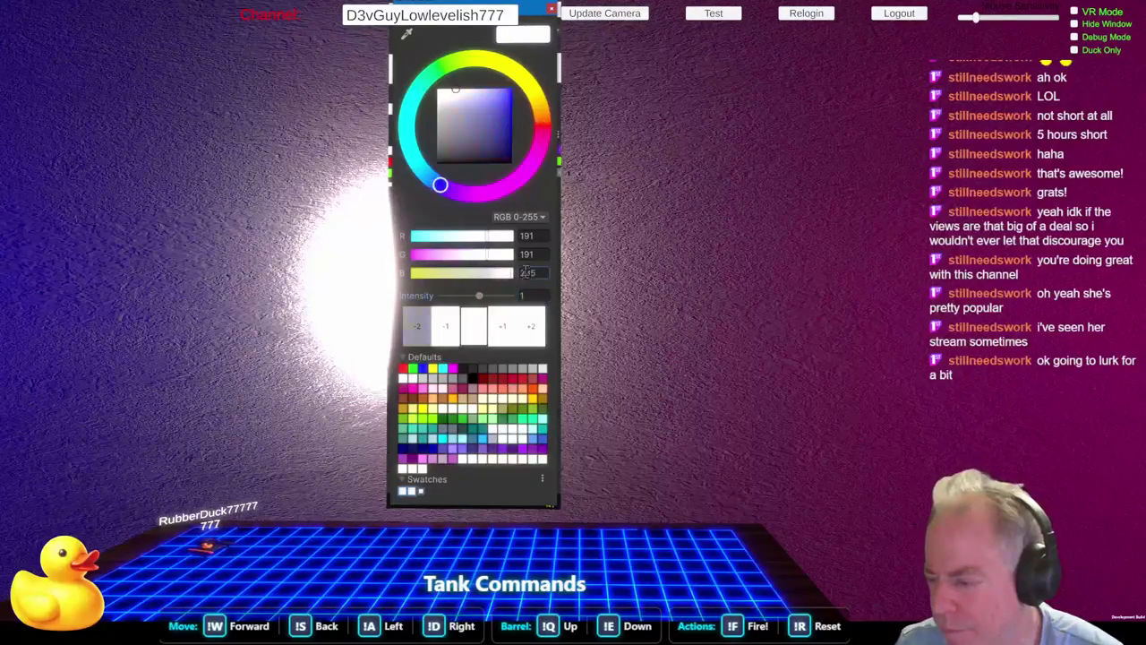
pyautogui.click(508, 253)
pyautogui.click(510, 236)
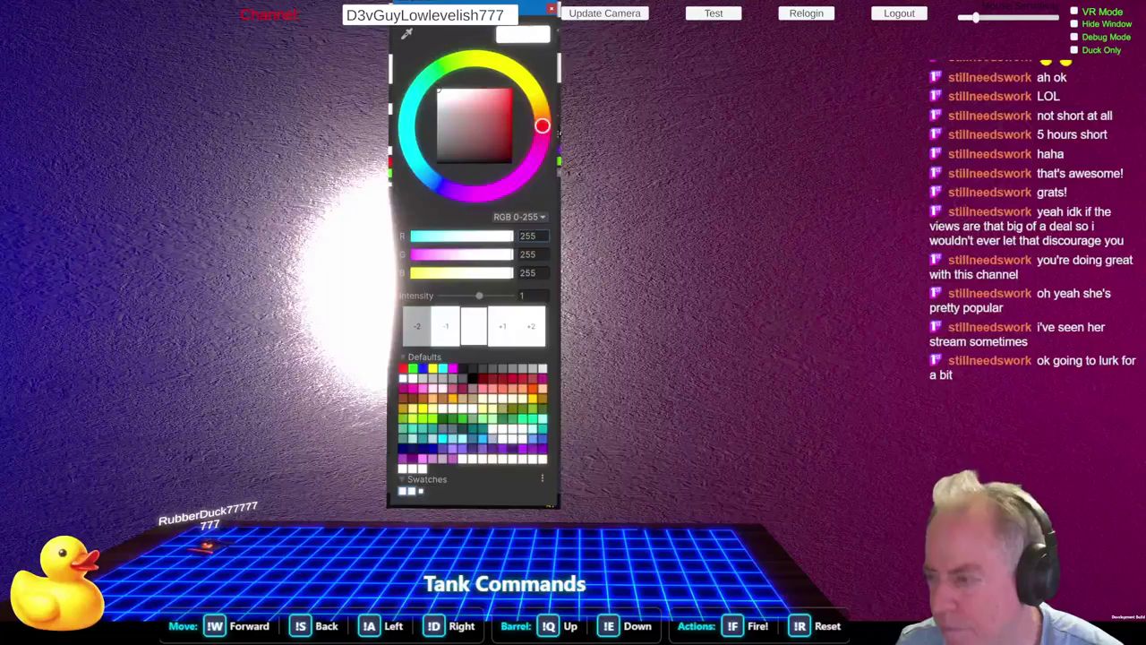
pyautogui.click(554, 11)
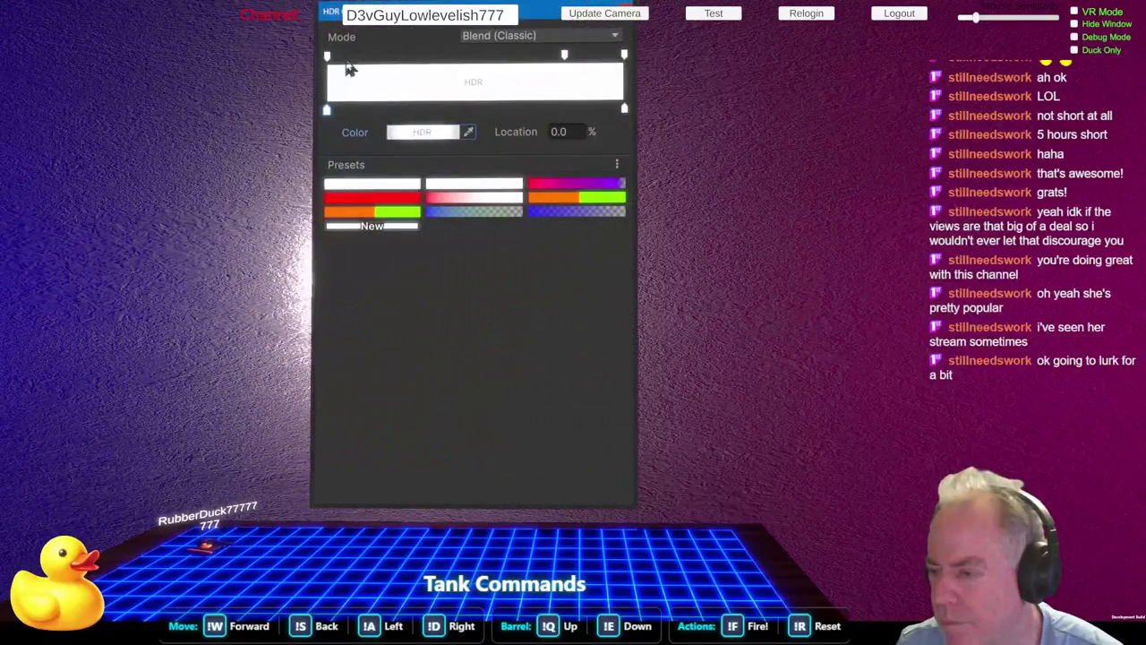
pyautogui.click(327, 56)
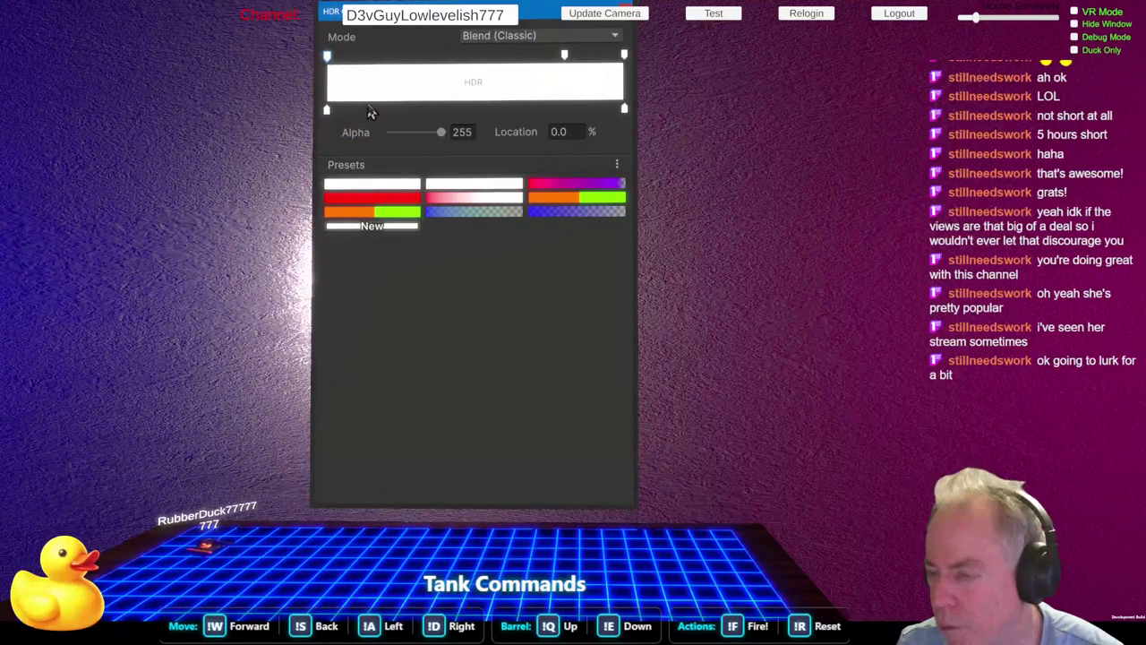
# Step: After checking the start key, drag the end key to pure white and set intensity 1
pyautogui.click(327, 111)
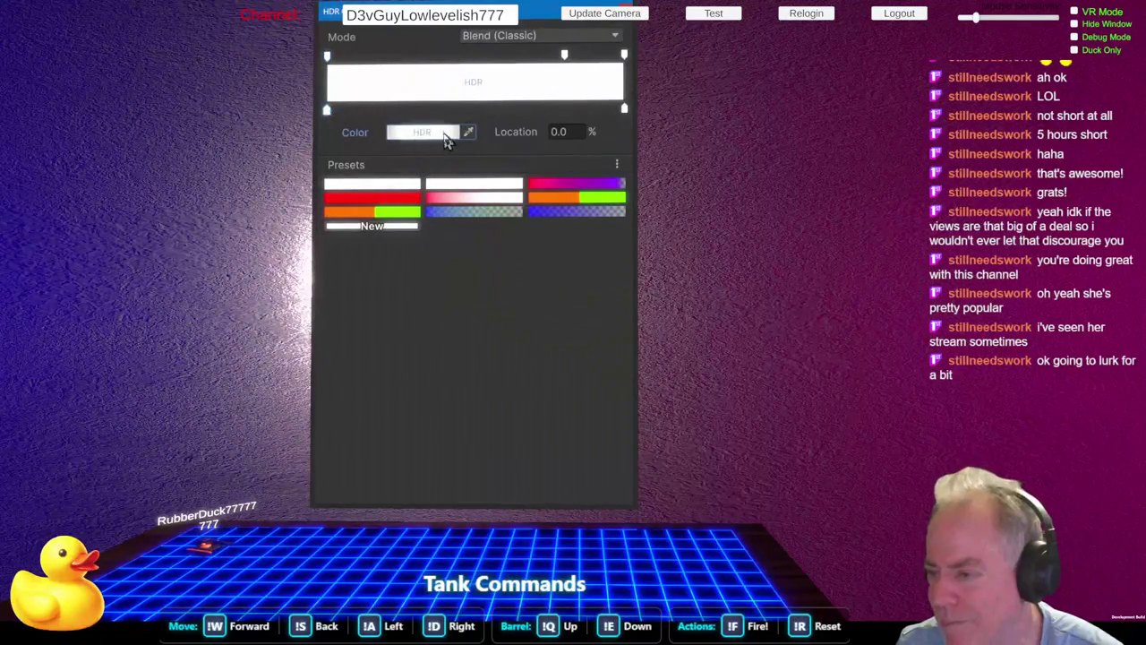
pyautogui.doubleClick(327, 111)
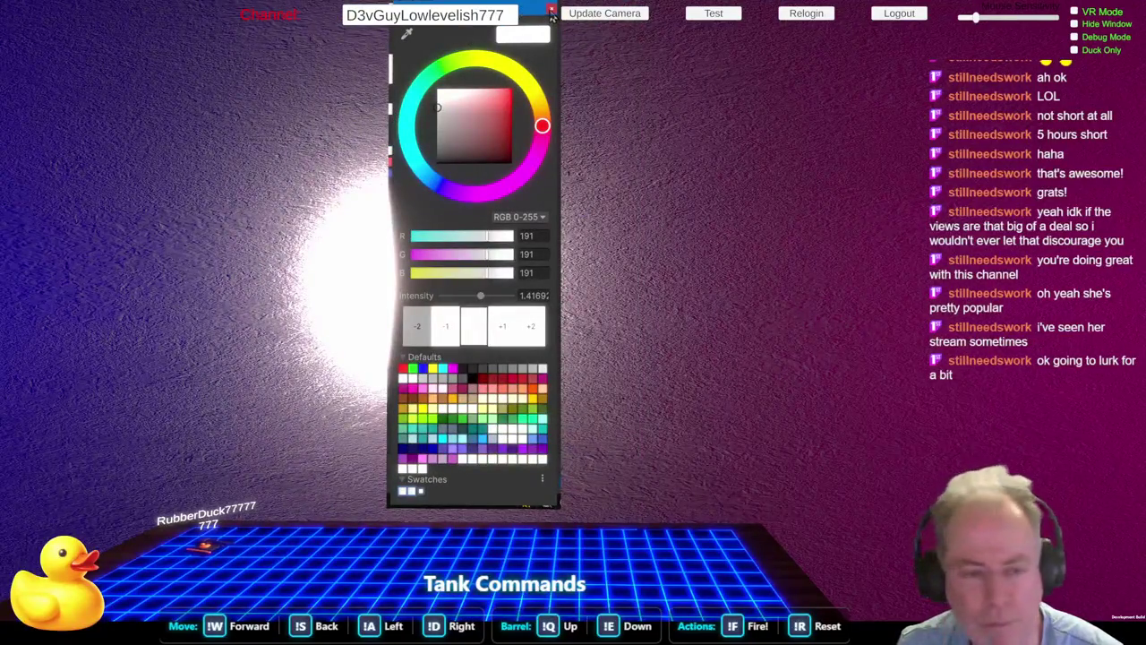
pyautogui.click(551, 10)
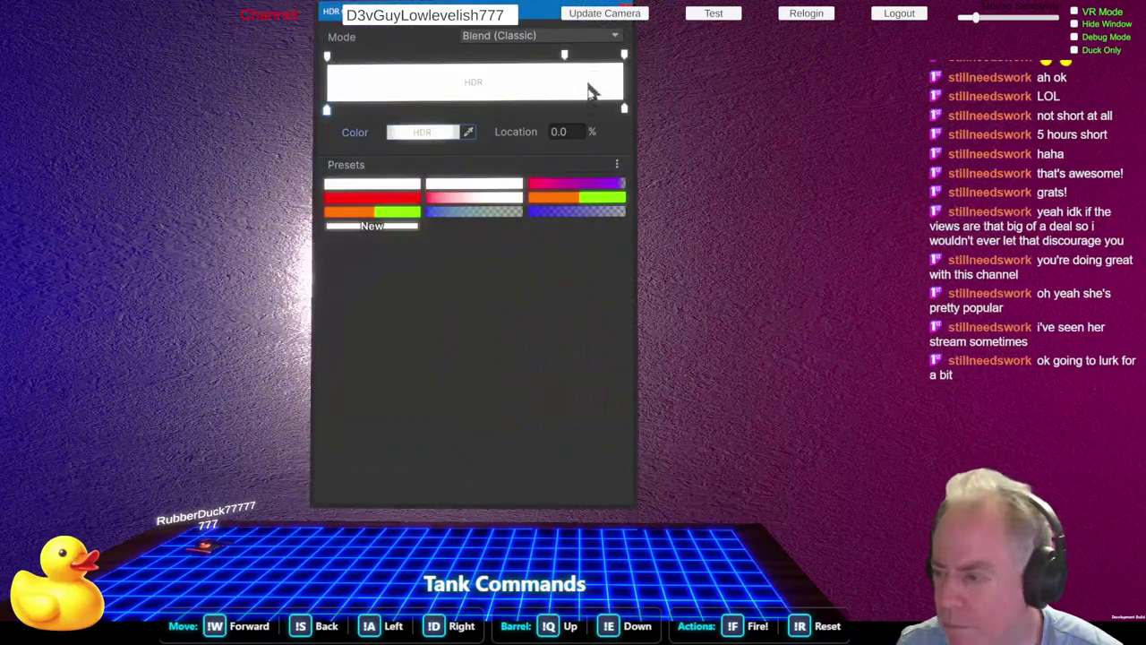
pyautogui.click(624, 108)
pyautogui.click(428, 133)
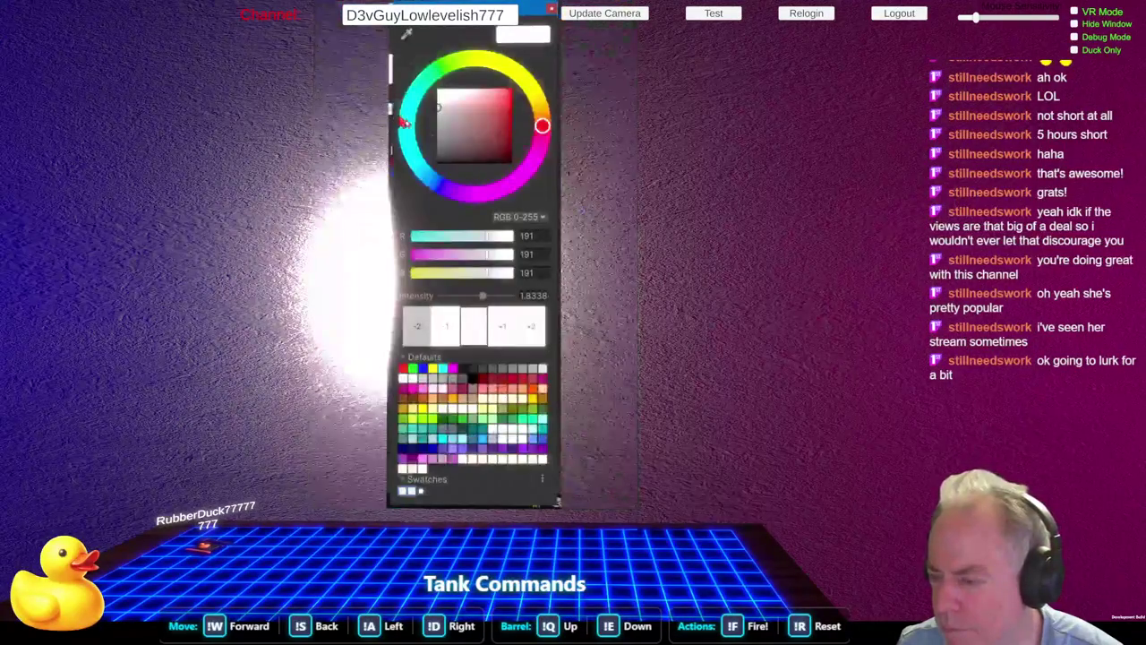
pyautogui.moveTo(445, 143); pyautogui.dragTo(436, 89)
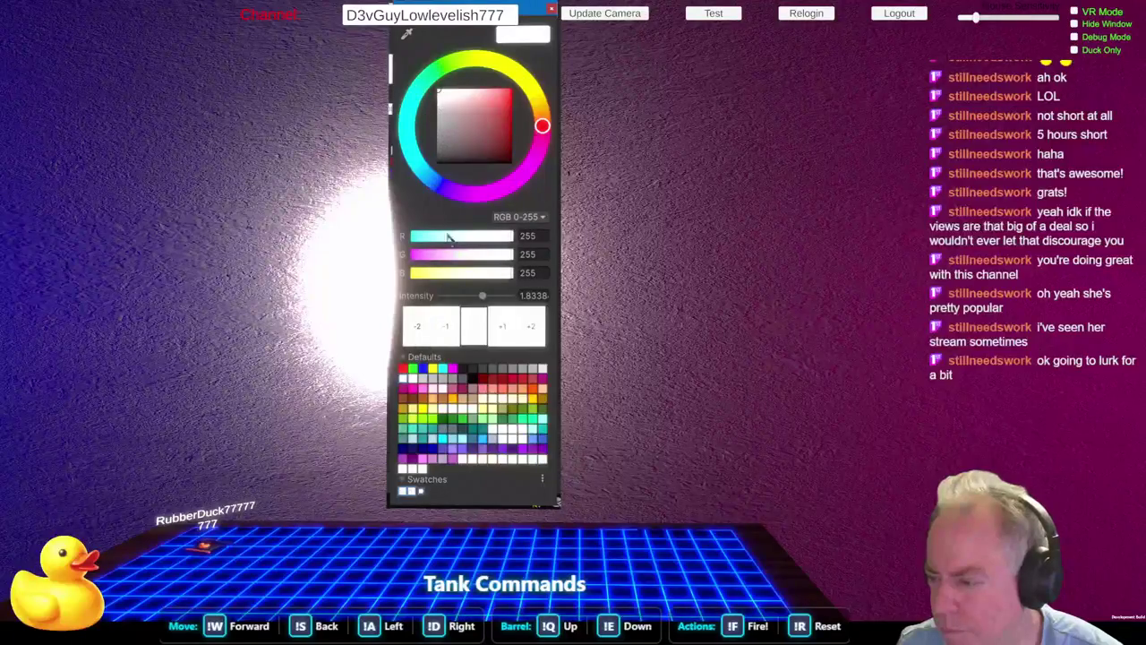
pyautogui.click(533, 295)
pyautogui.write('1')
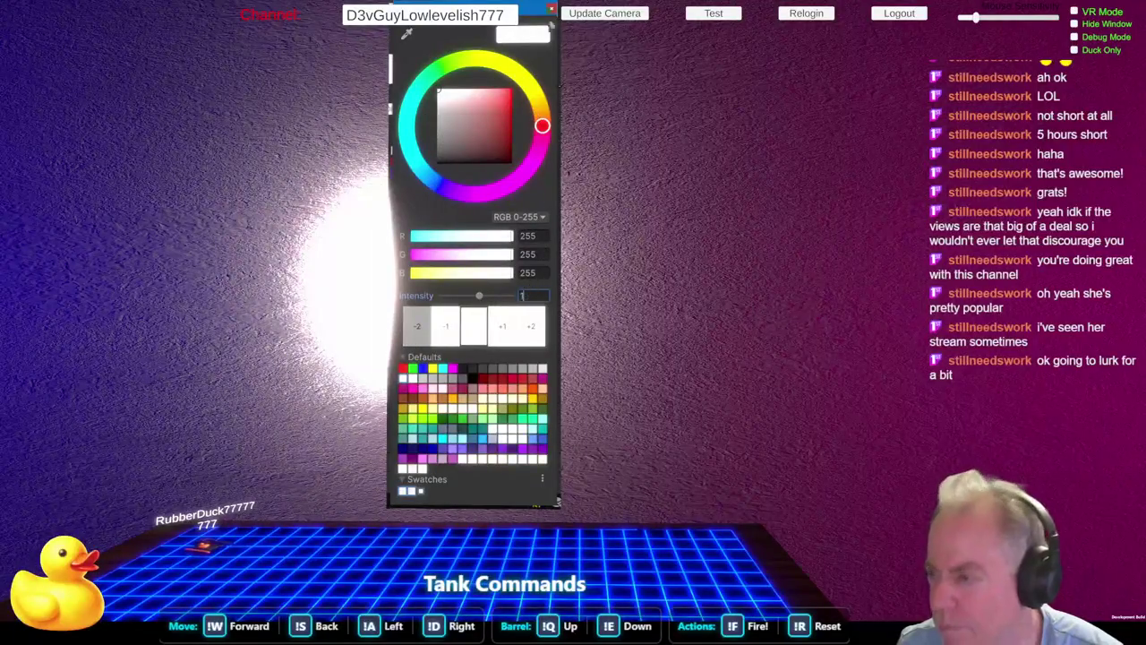
pyautogui.click(553, 13)
pyautogui.click(445, 142)
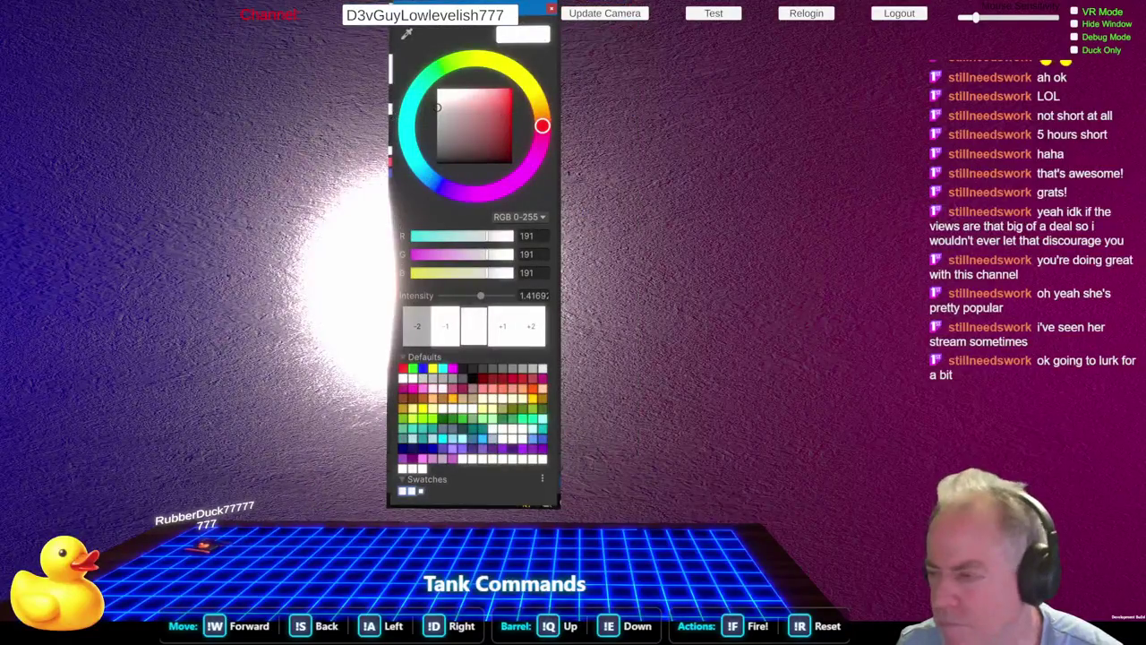
pyautogui.click(552, 10)
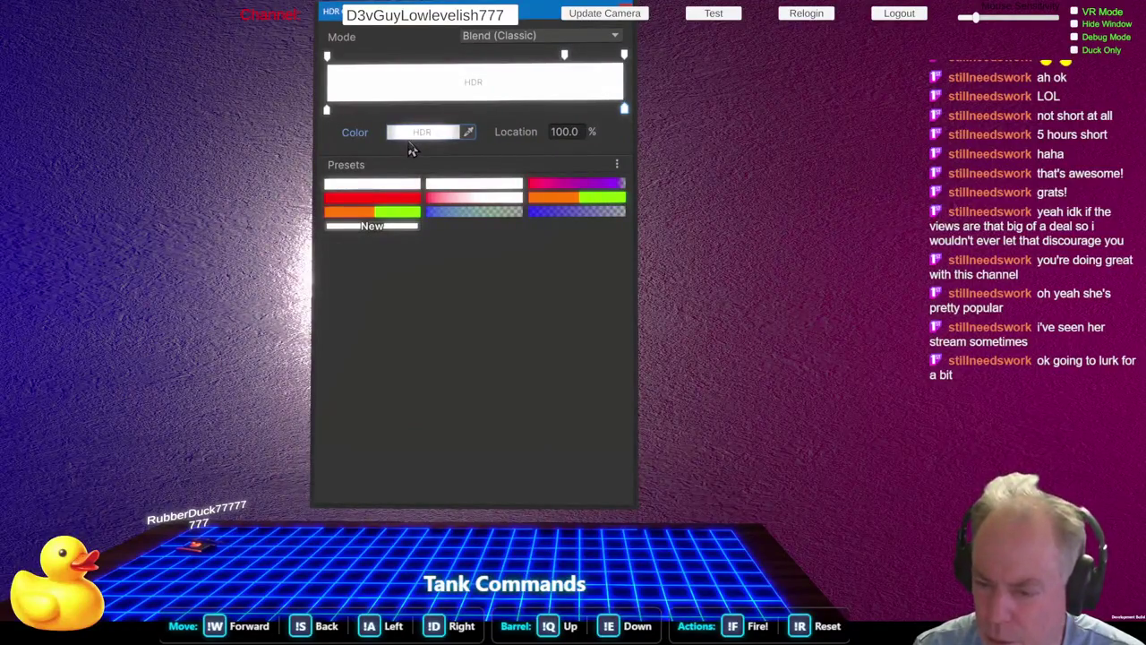
# Step: Close the gradient editor and select the Output Particle Unlit Quad context for the Inspector
pyautogui.press('Escape')
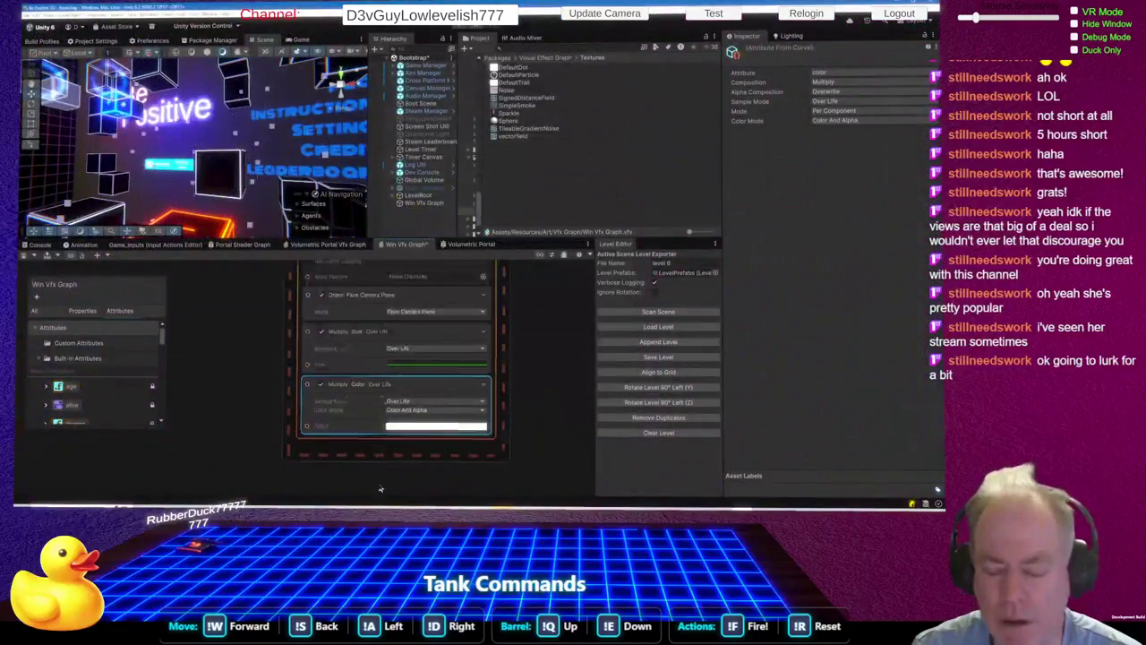
pyautogui.scroll(5, 379, 488)
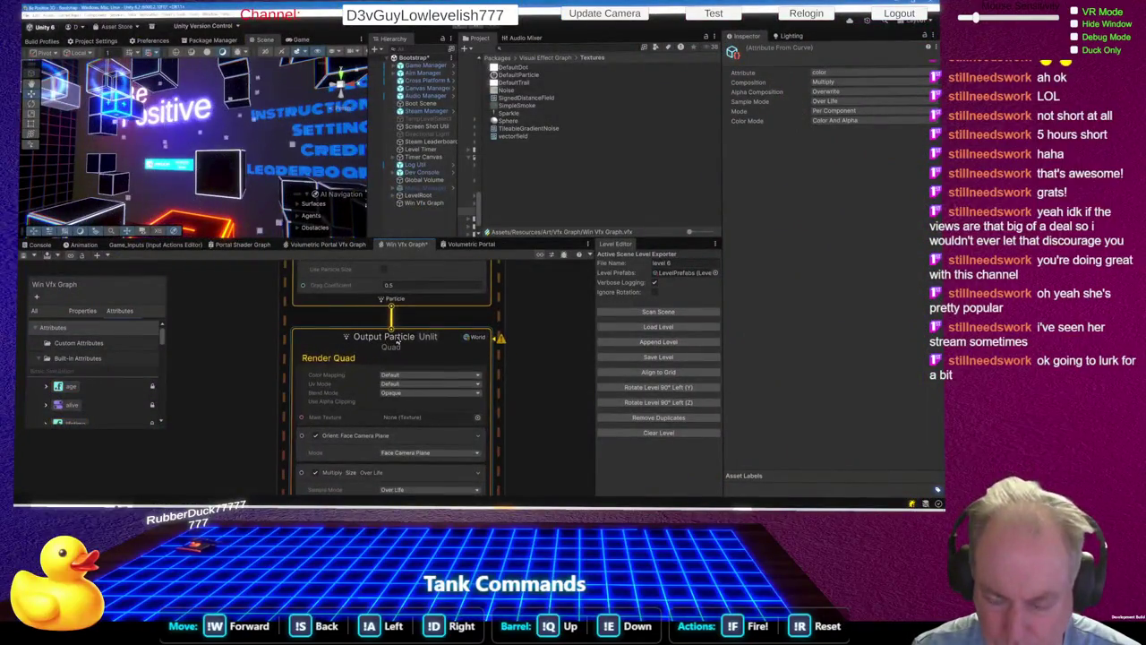
pyautogui.click(430, 343)
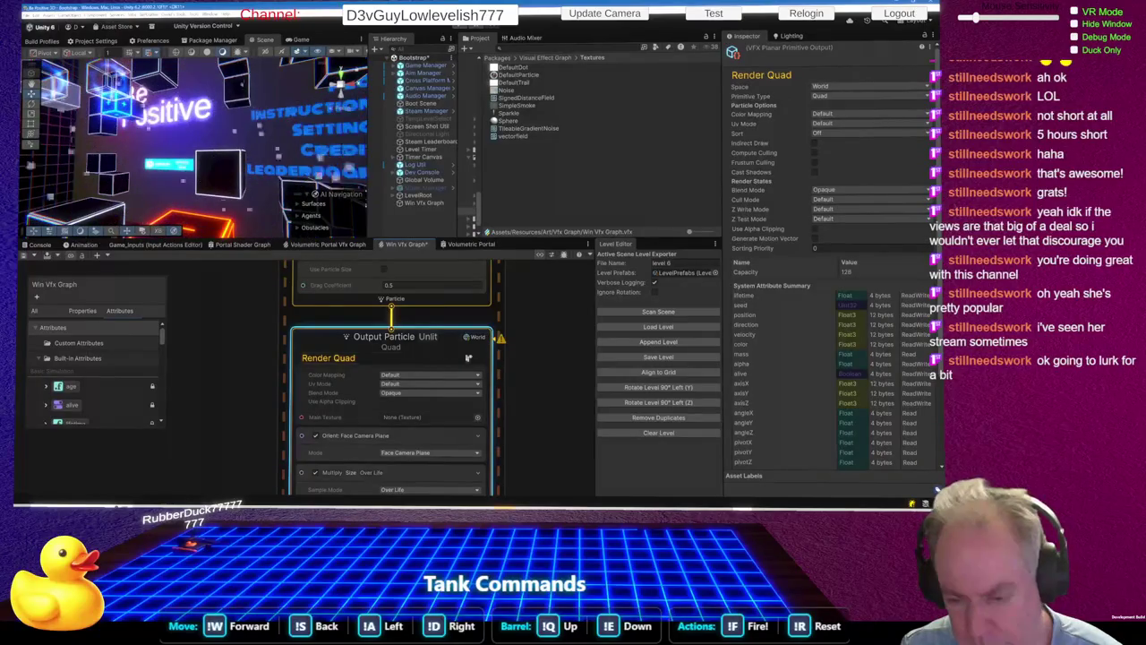
# Step: Pan the graph and drag the Blackboard's edges to make the attribute list taller
pyautogui.scroll(-3, 468, 350)
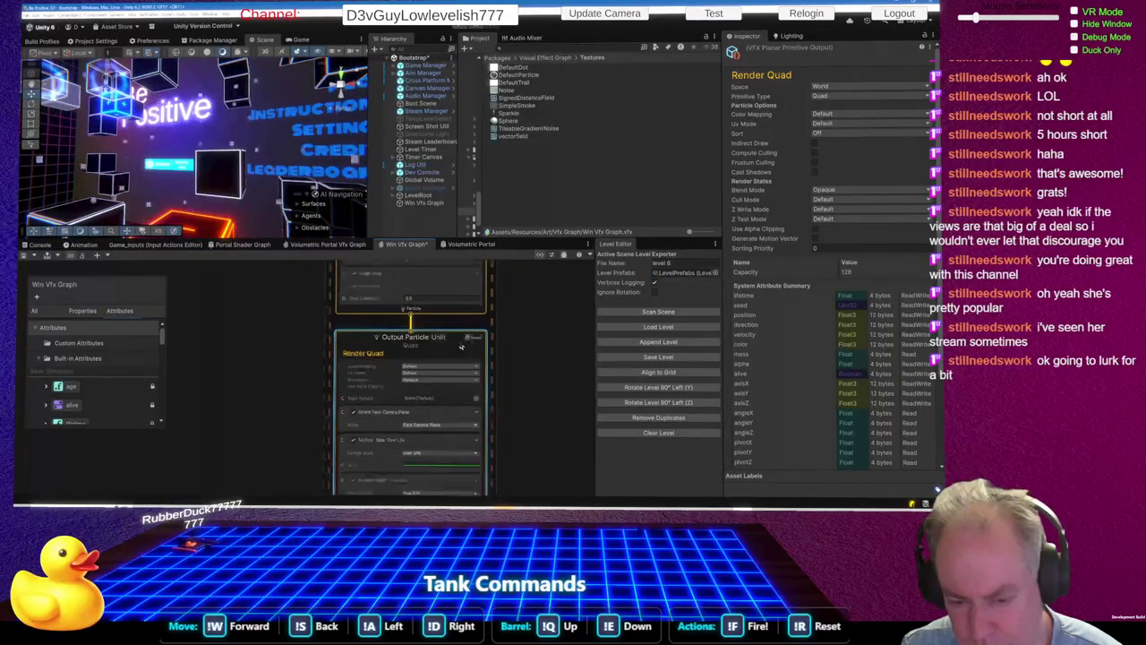
pyautogui.scroll(1, 427, 370)
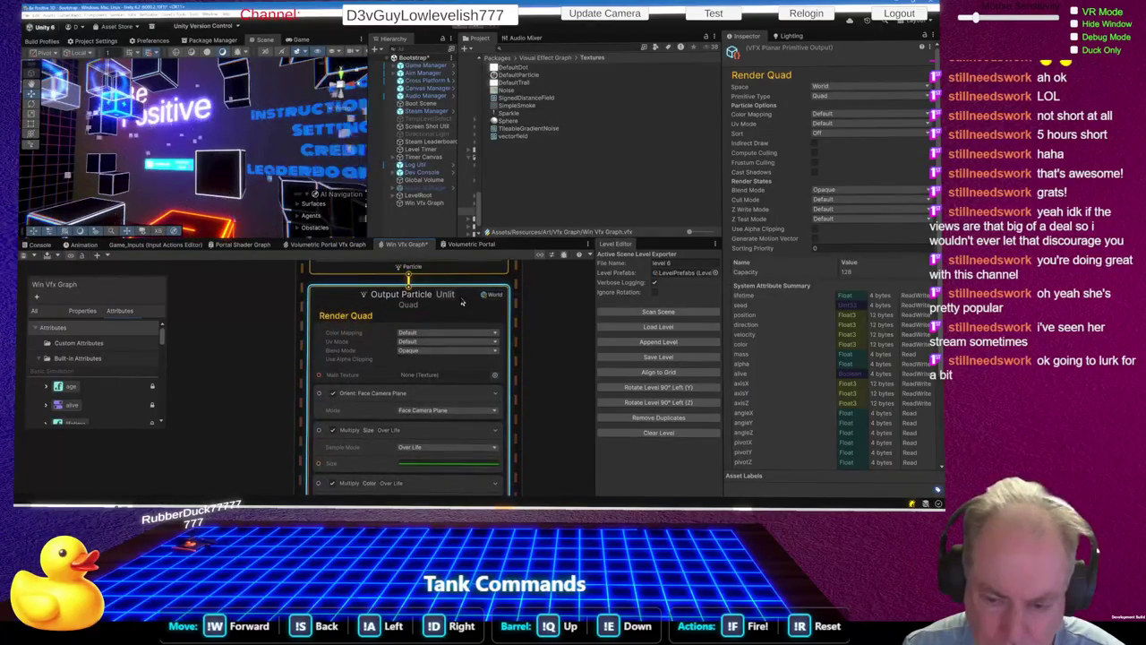
pyautogui.moveTo(462, 303); pyautogui.dragTo(458, 347)
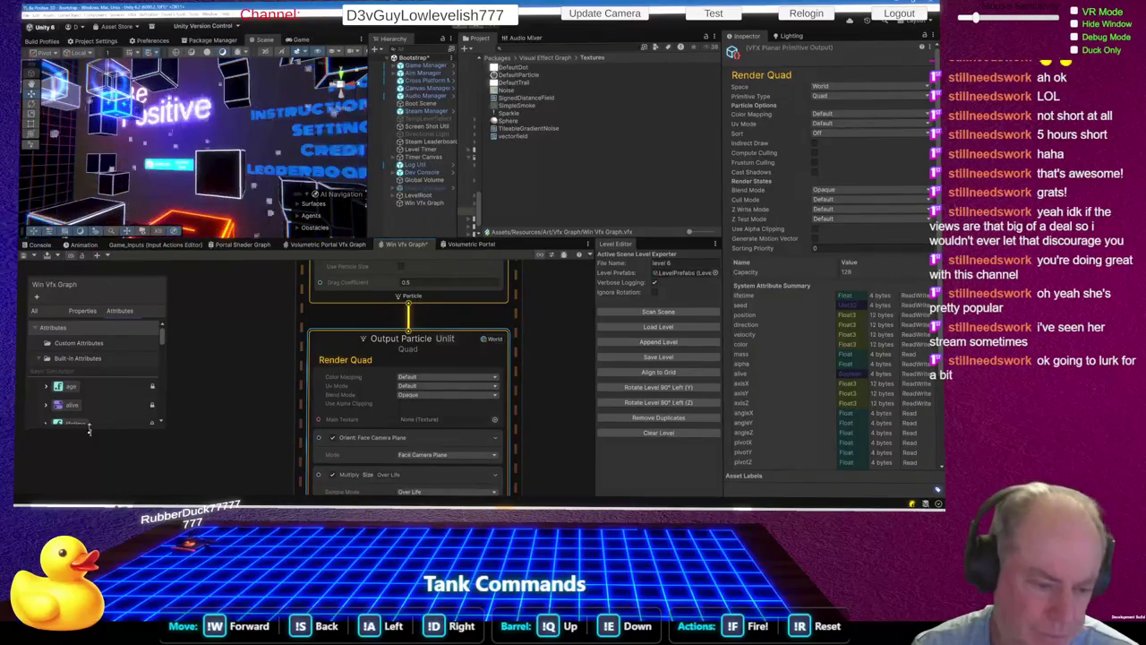
pyautogui.moveTo(81, 427); pyautogui.dragTo(90, 488)
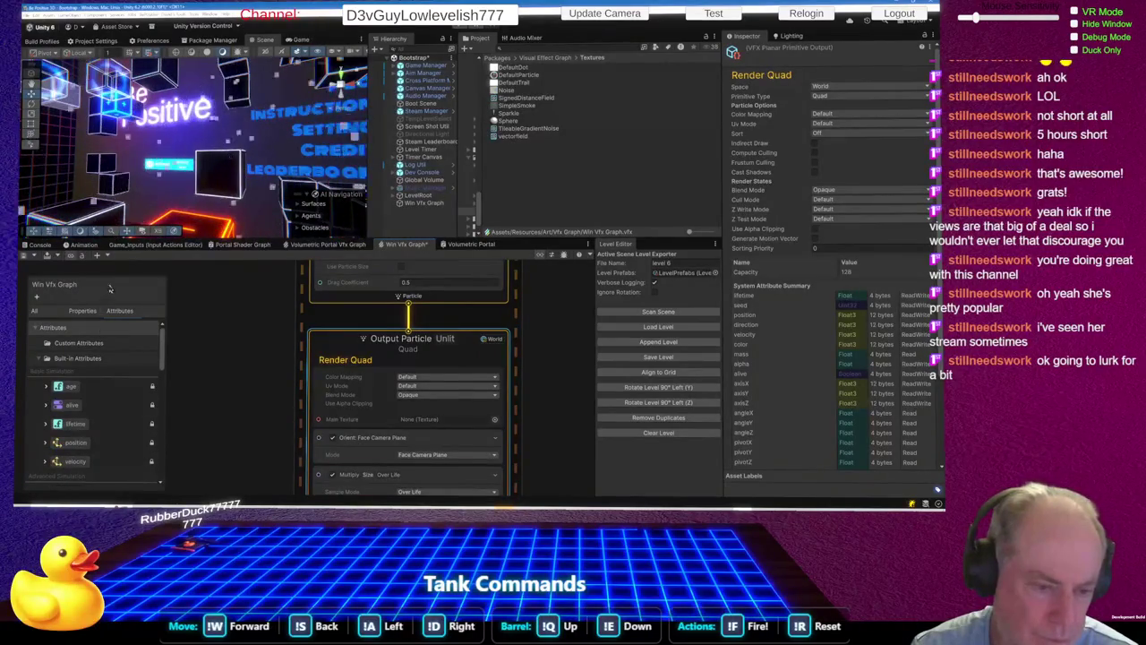
pyautogui.moveTo(111, 274); pyautogui.dragTo(107, 259)
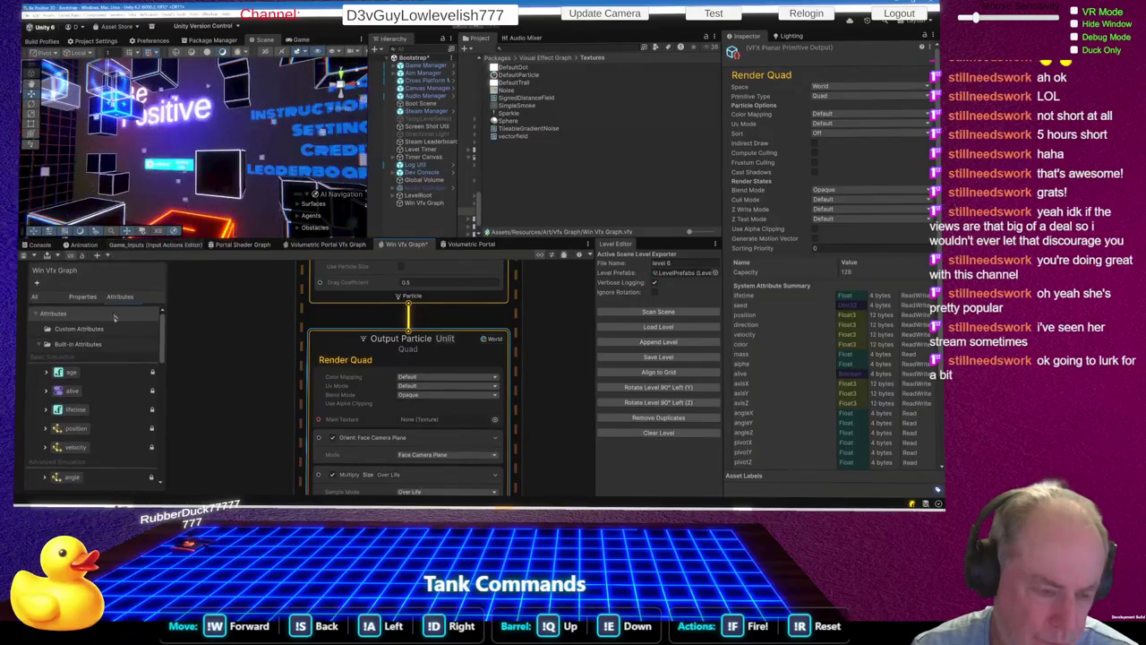
# Step: Return to Attributes and scroll Built-in Attributes through lifetime, position, velocity and angle
pyautogui.click(86, 298)
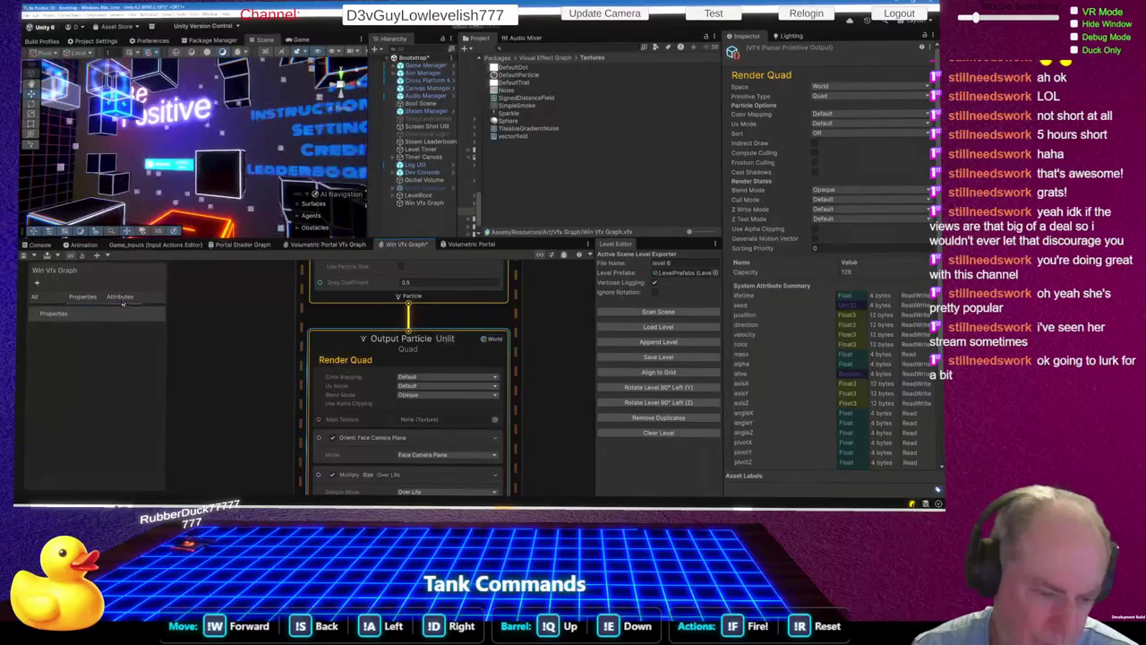
pyautogui.click(117, 299)
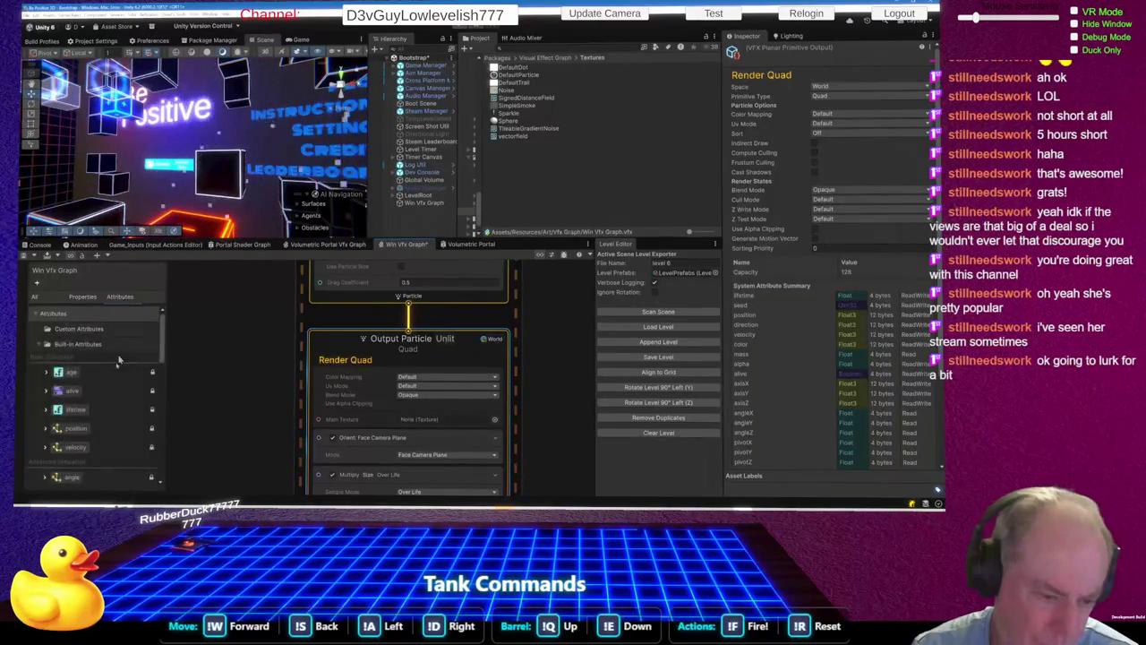
pyautogui.click(39, 347)
pyautogui.click(40, 350)
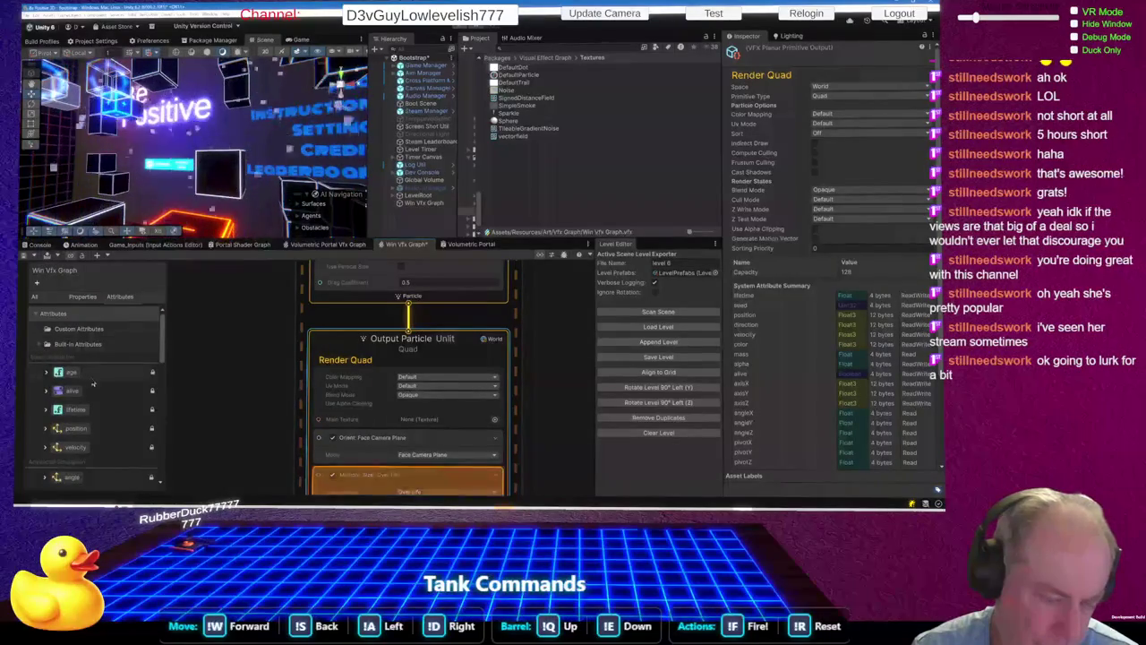
pyautogui.scroll(-5, 89, 385)
pyautogui.scroll(-4, 102, 383)
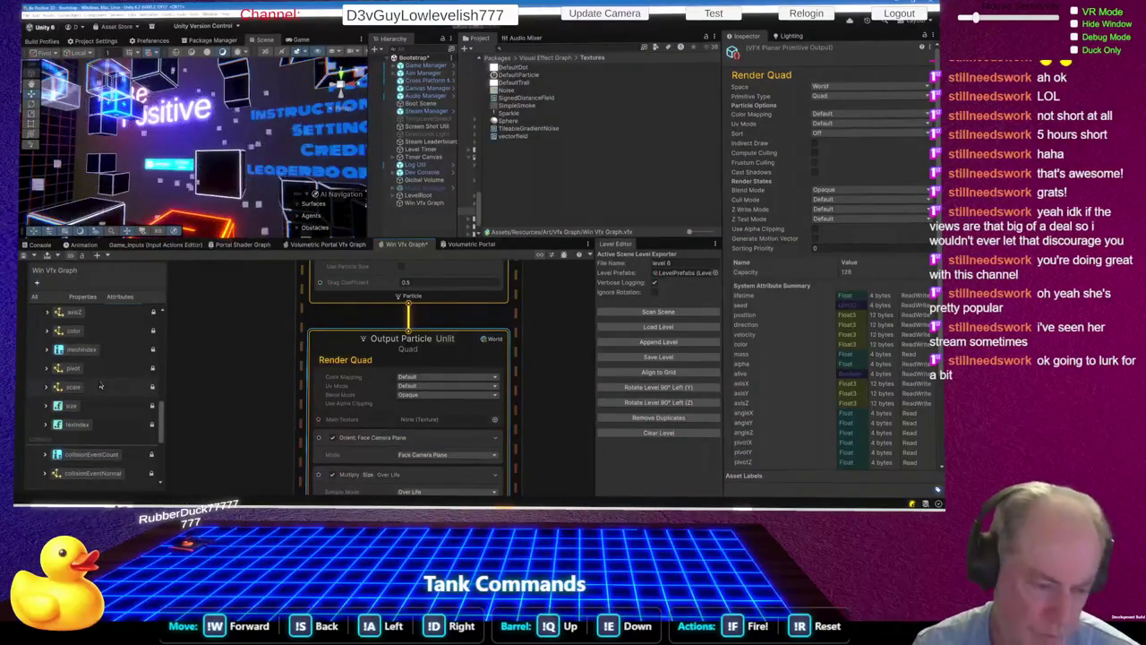
pyautogui.scroll(-4, 101, 385)
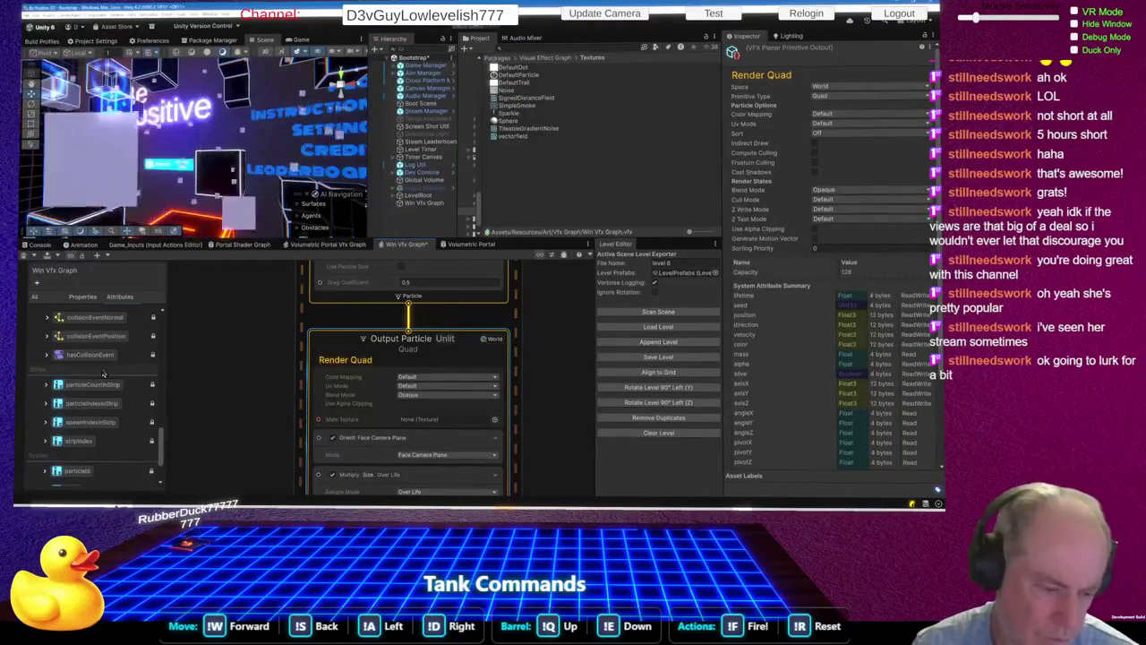
pyautogui.scroll(-3, 103, 376)
pyautogui.scroll(-5, 106, 398)
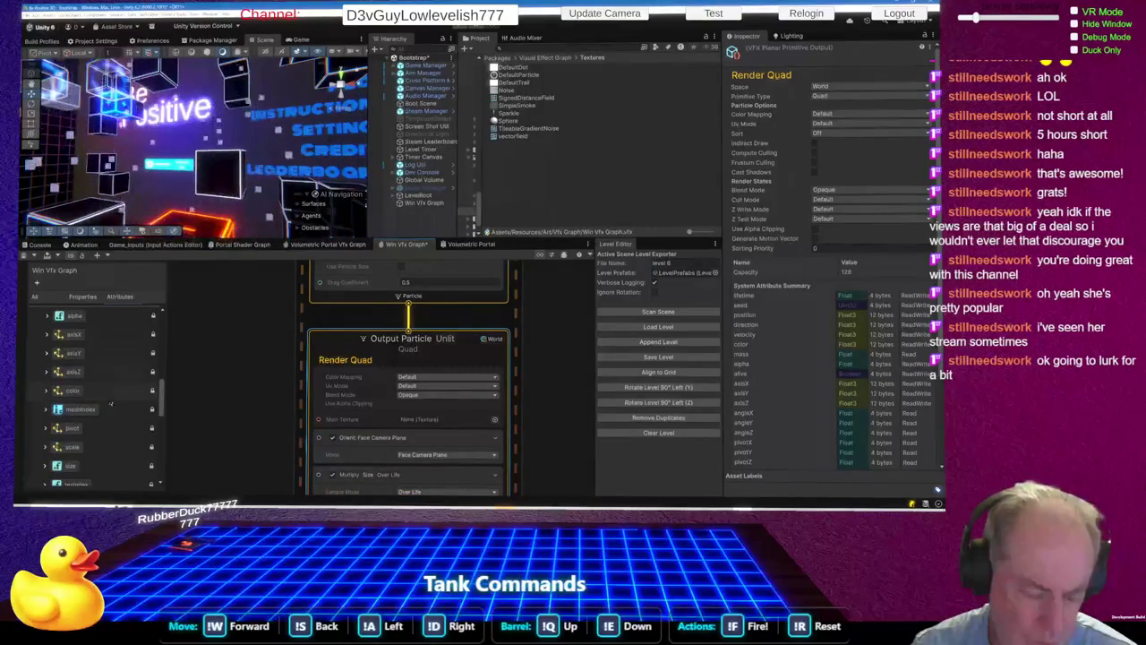
pyautogui.scroll(5, 94, 412)
pyautogui.scroll(1, 89, 423)
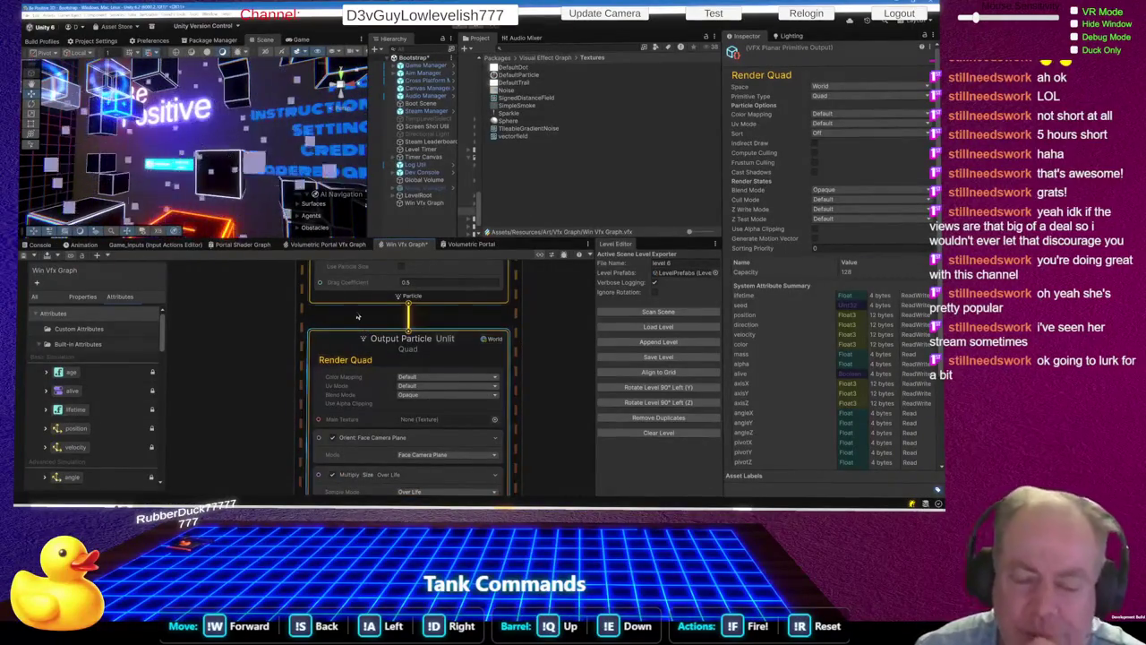
pyautogui.rightClick(225, 355)
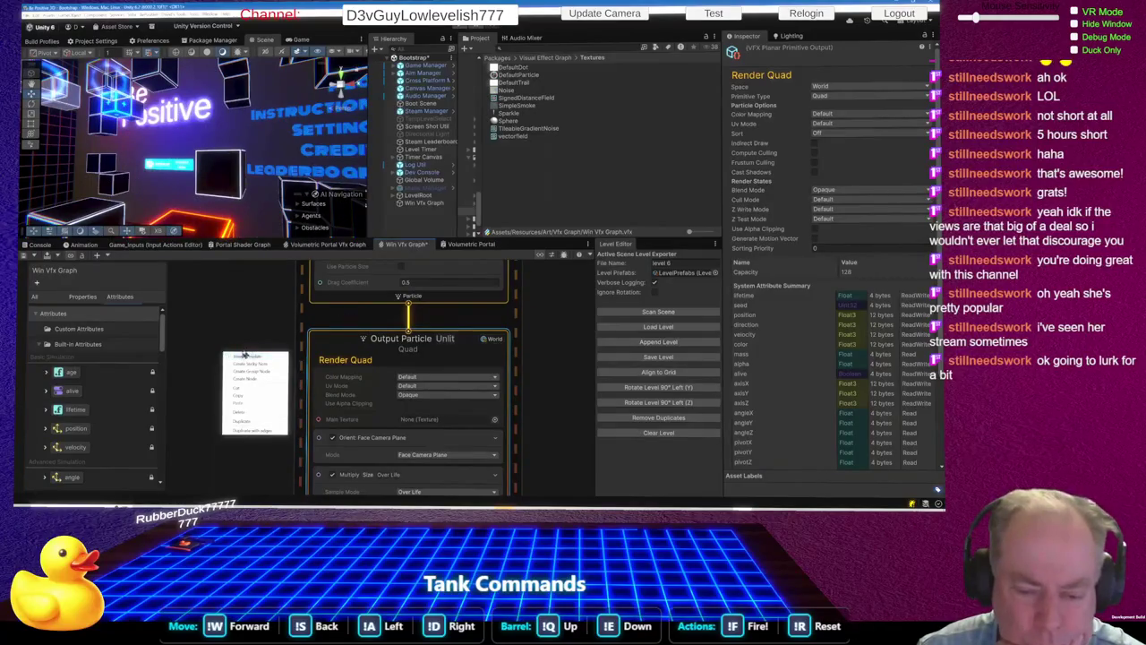
pyautogui.click(256, 379)
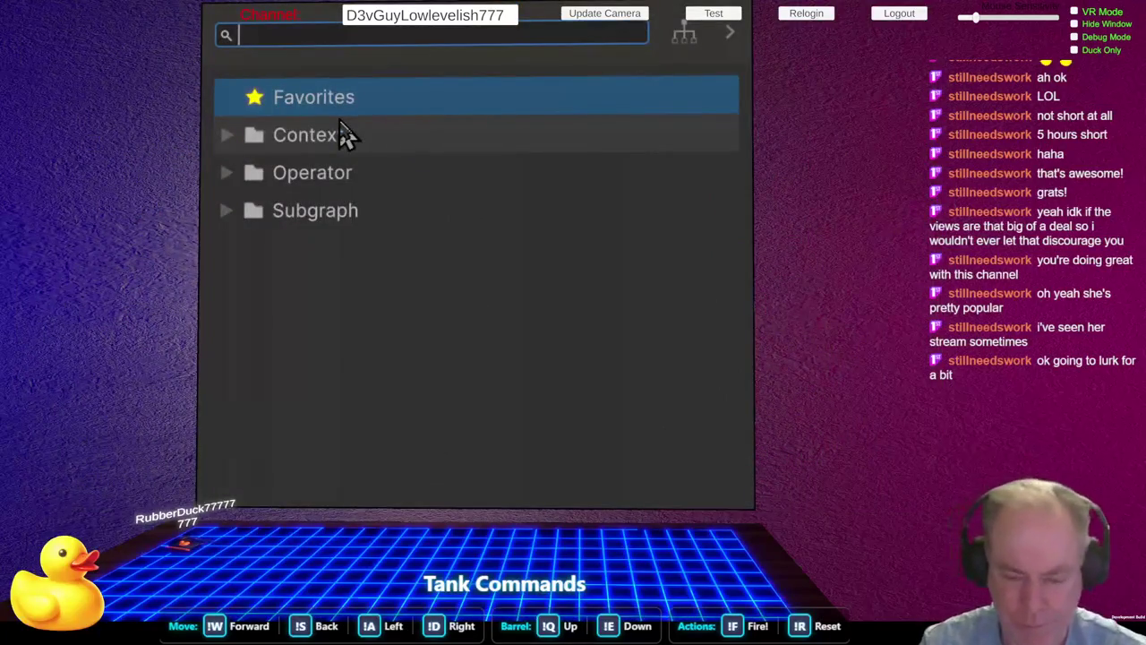
pyautogui.write('output')
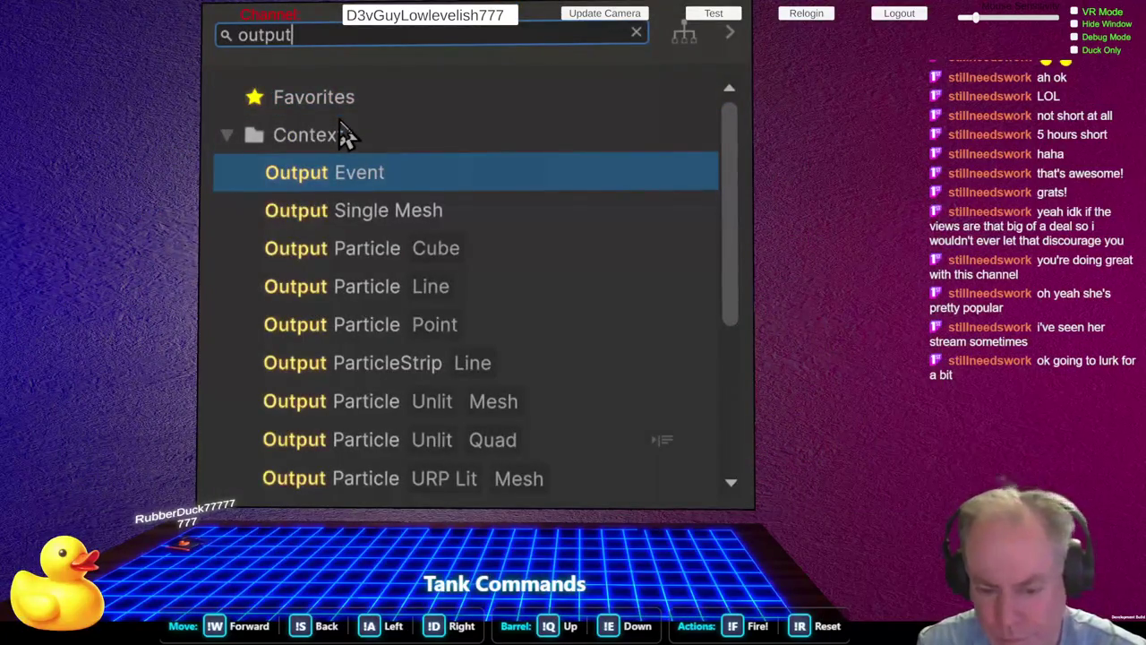
pyautogui.write(' par')
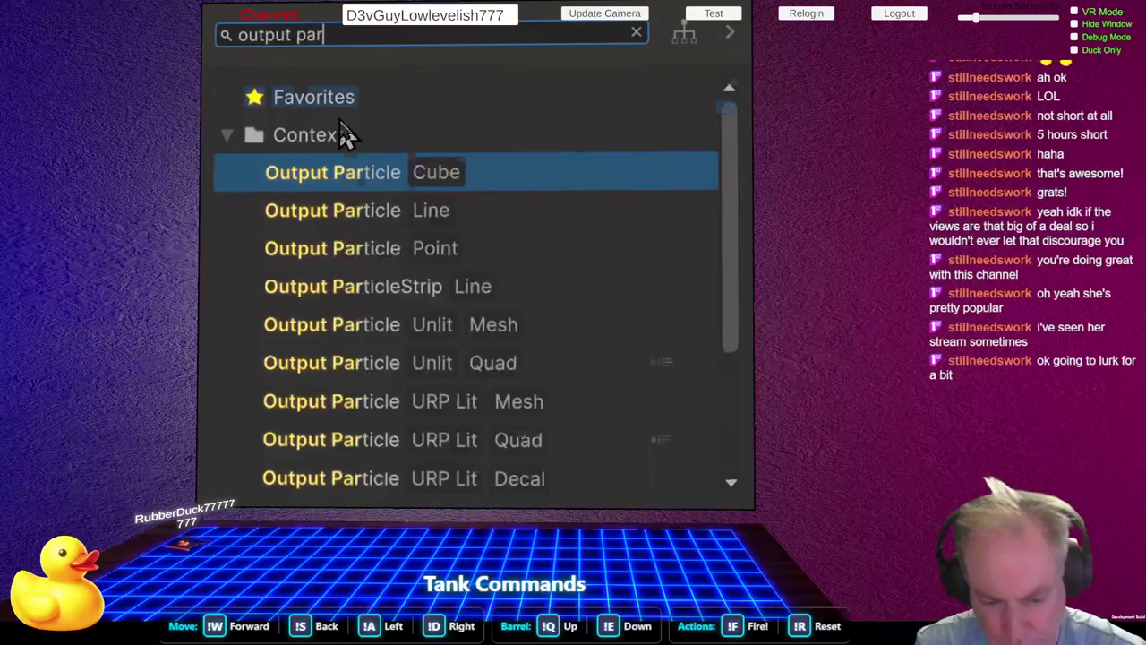
pyautogui.write('ti')
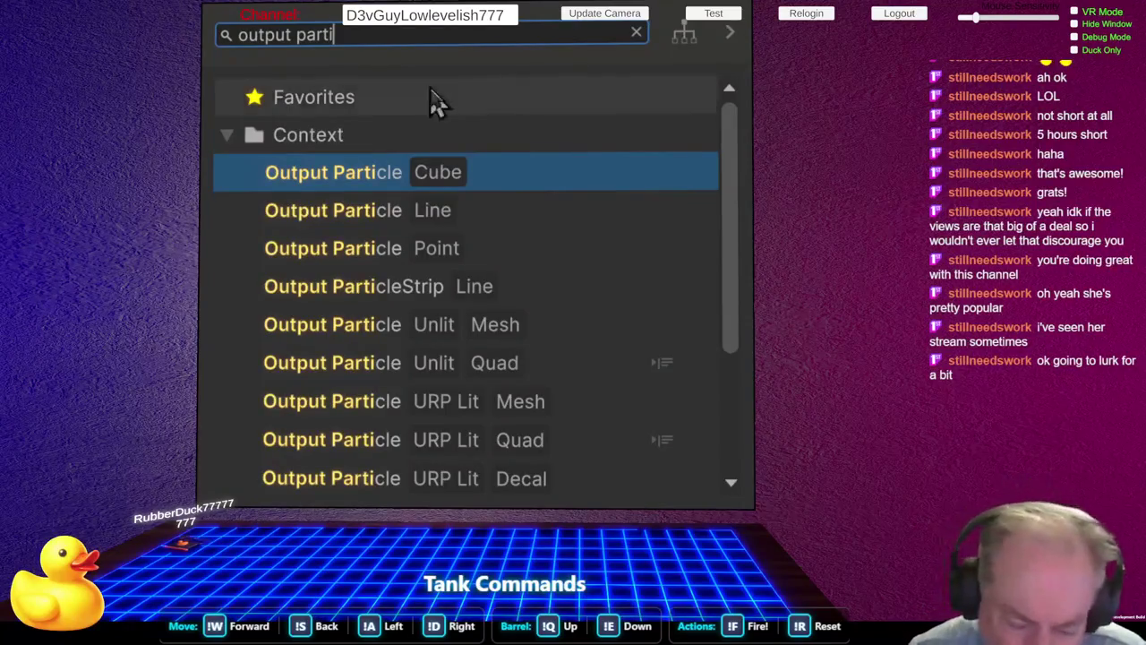
pyautogui.scroll(-2, 537, 387)
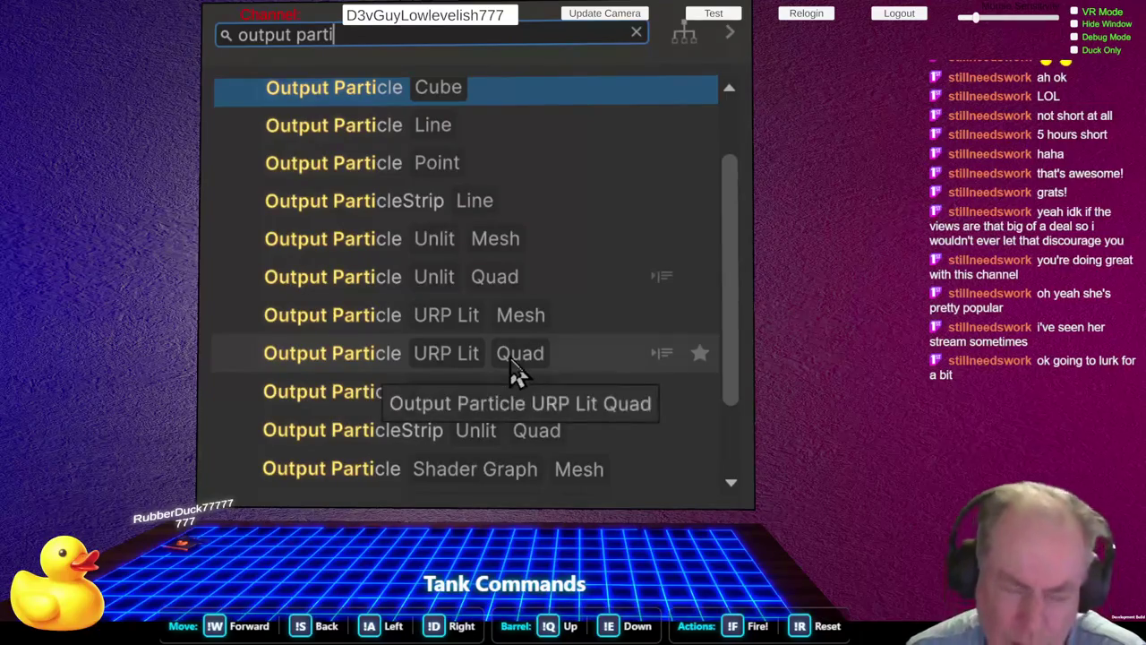
pyautogui.scroll(-3, 524, 235)
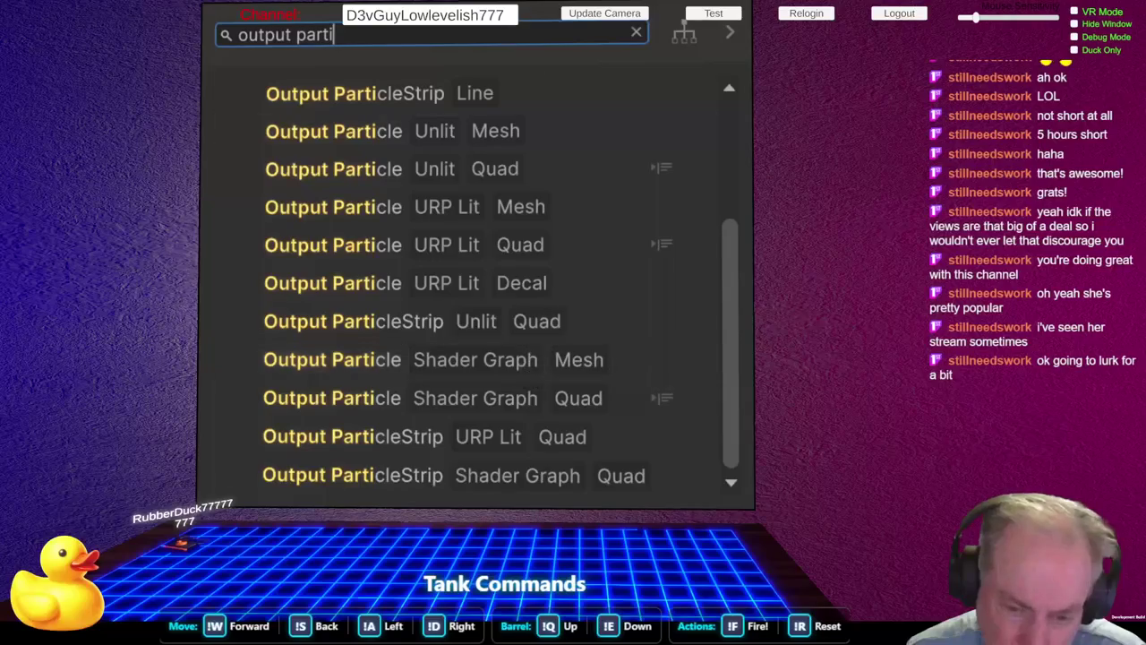
pyautogui.press('Return')
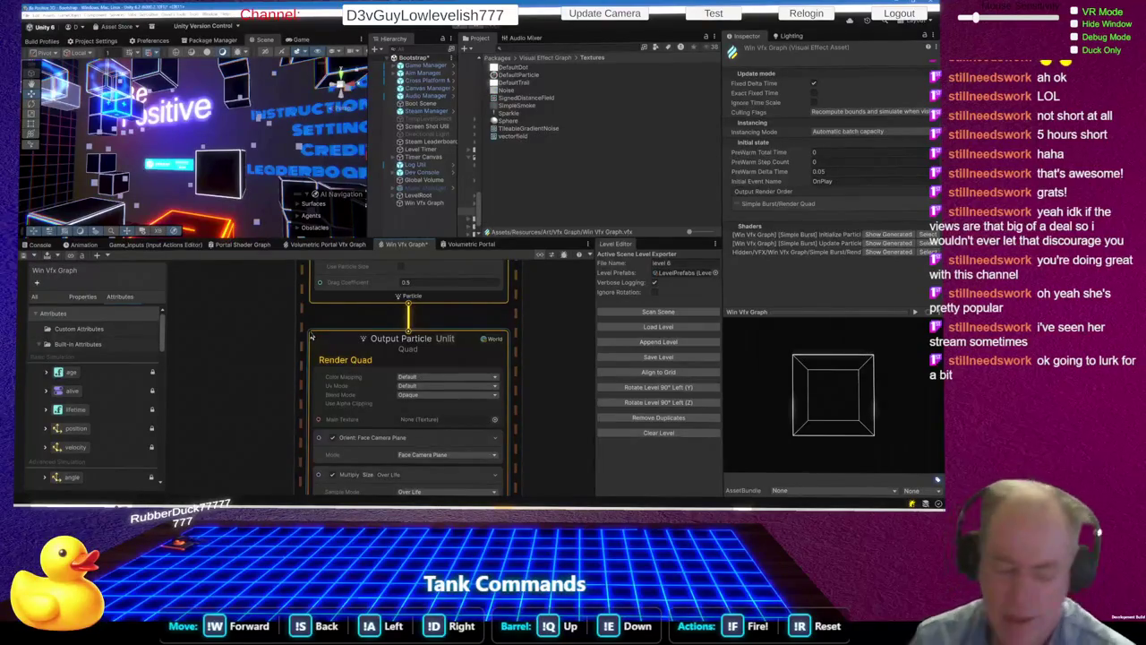
pyautogui.scroll(-5, 530, 418)
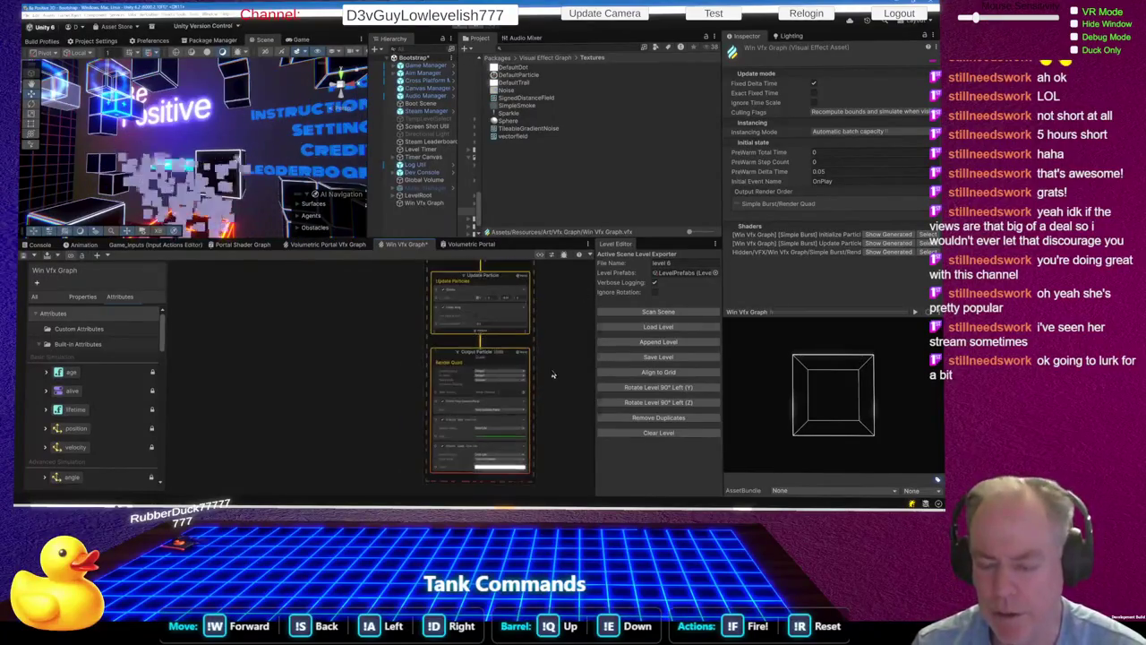
pyautogui.scroll(5, 530, 418)
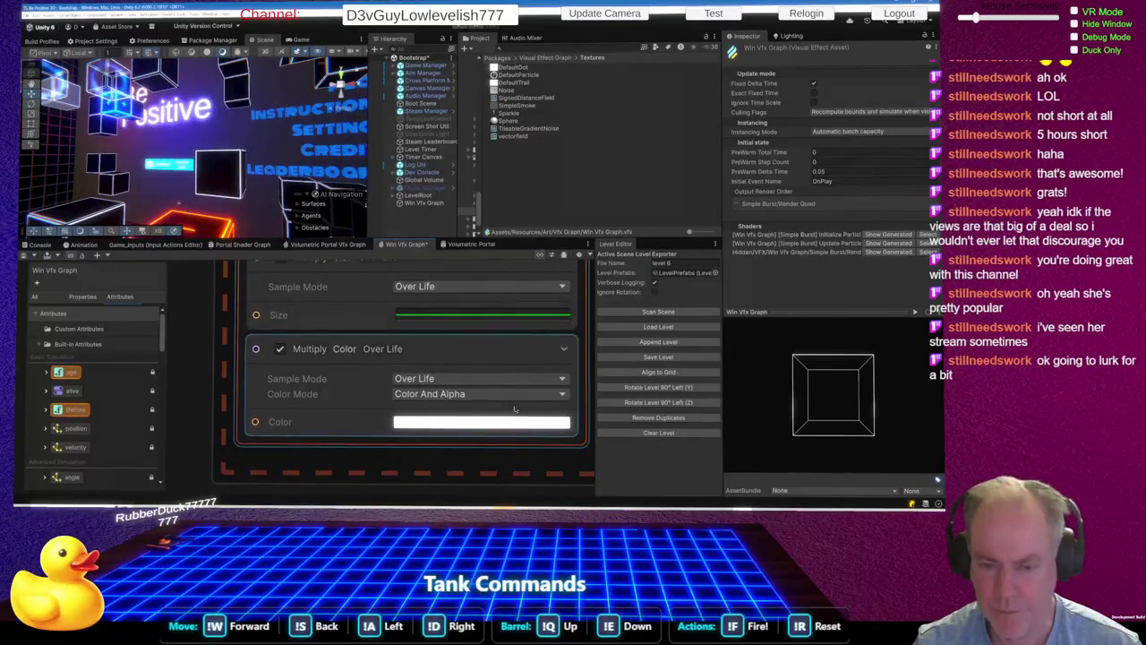
# Step: Select the Output Particle context in the Win Vfx Graph
pyautogui.scroll(-5, 523, 409)
pyautogui.scroll(-3, 421, 360)
pyautogui.click(414, 354)
pyautogui.scroll(5, 428, 340)
pyautogui.scroll(5, 432, 334)
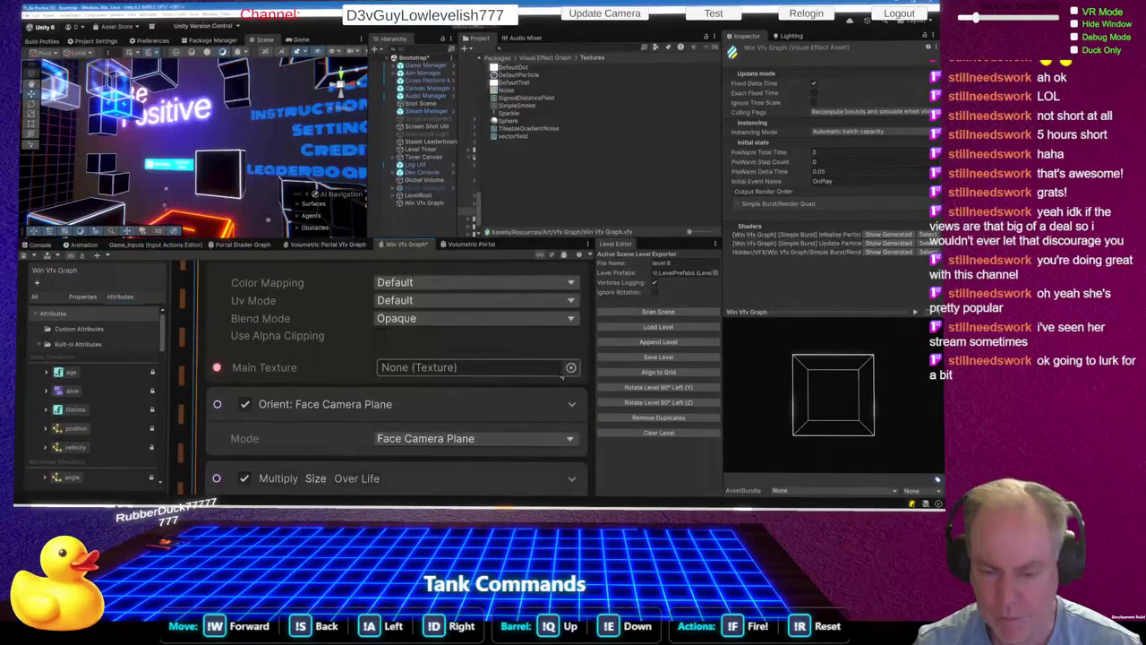
# Step: Search 'suuare' in the Main Texture picker and assign My Square
pyautogui.click(570, 367)
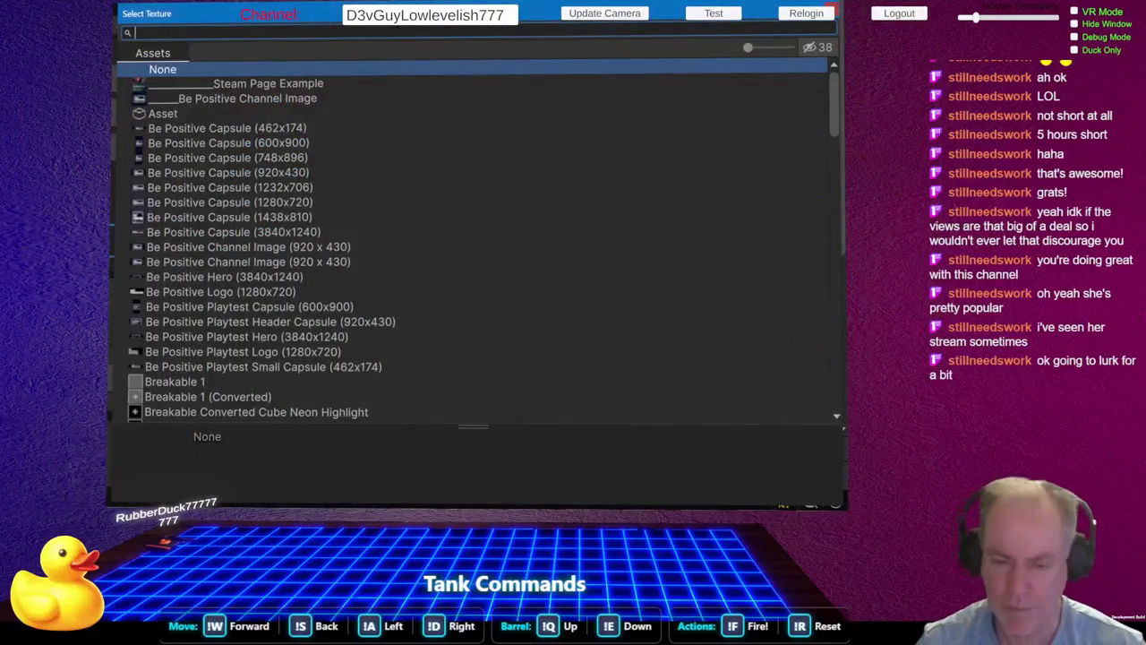
pyautogui.press('Escape')
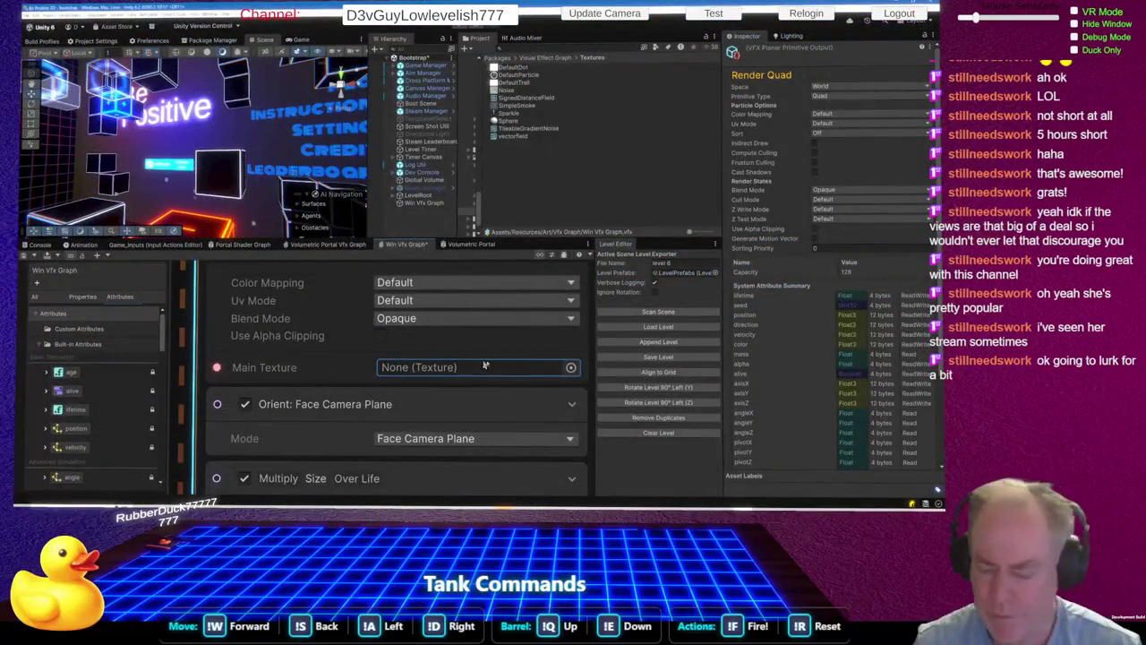
pyautogui.click(570, 367)
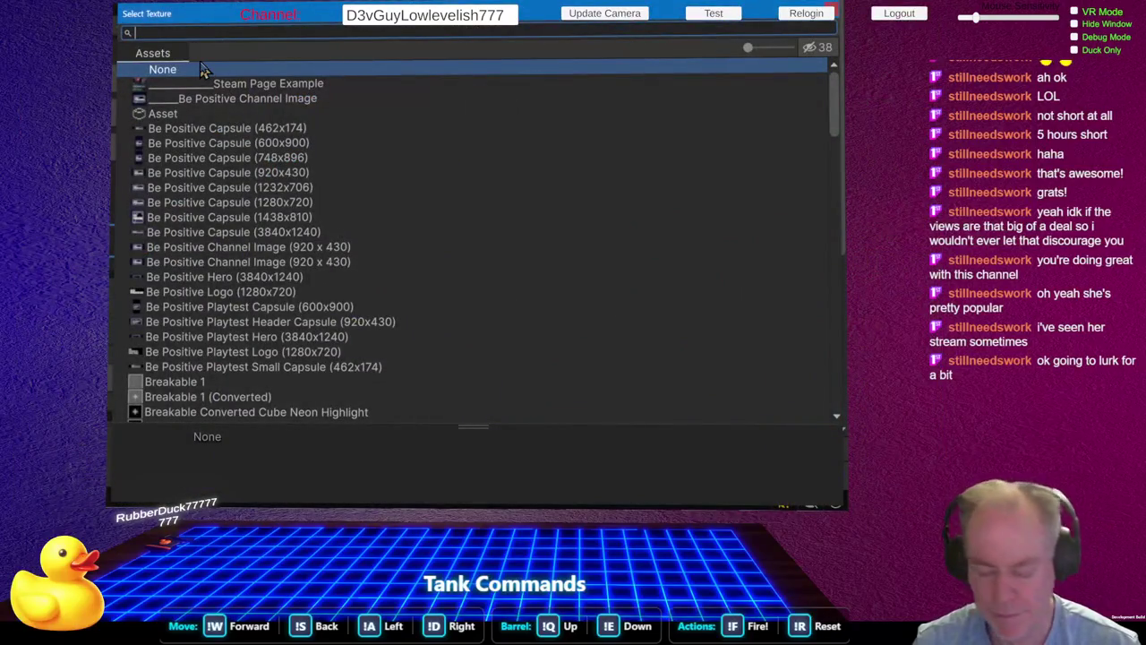
pyautogui.write('s')
pyautogui.write('u')
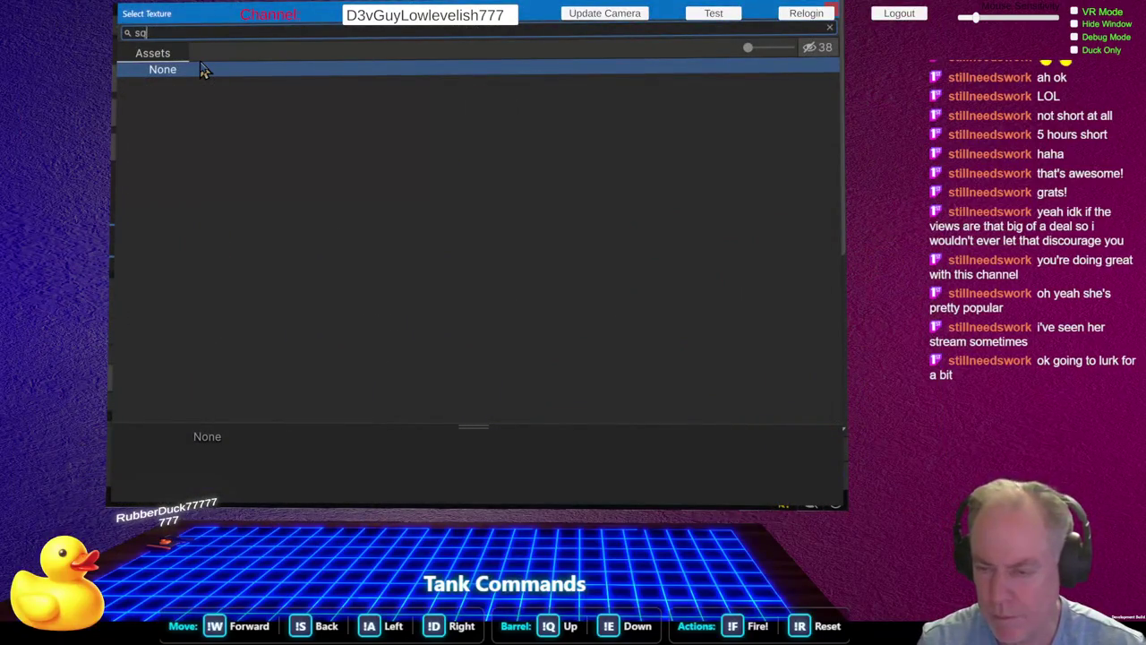
pyautogui.write('uare')
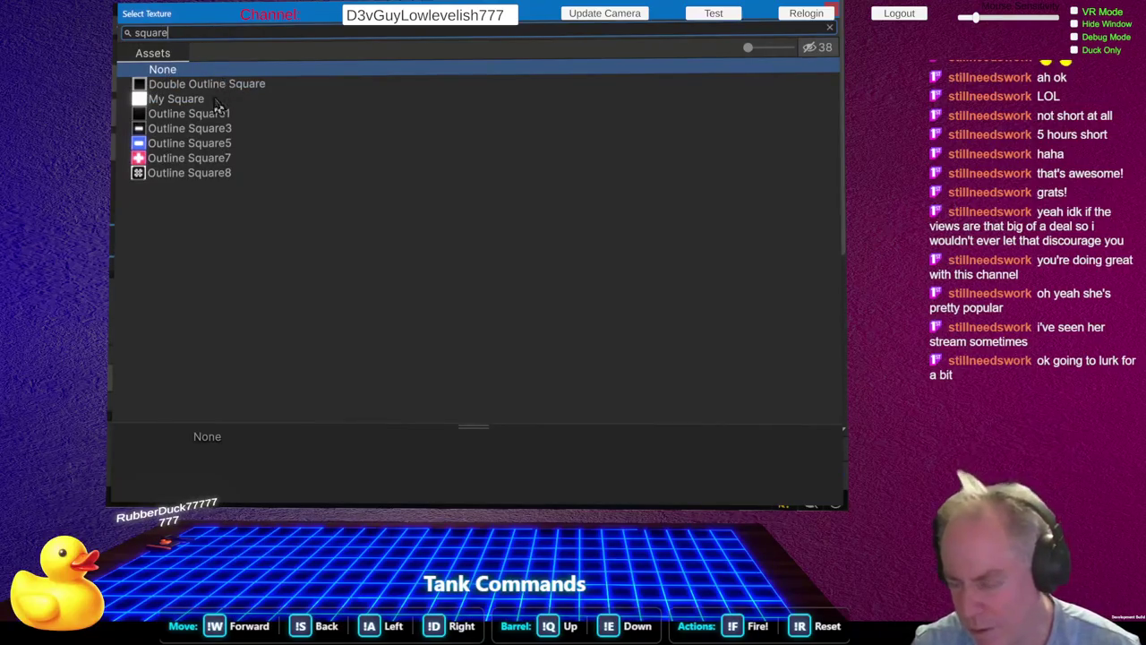
pyautogui.doubleClick(163, 99)
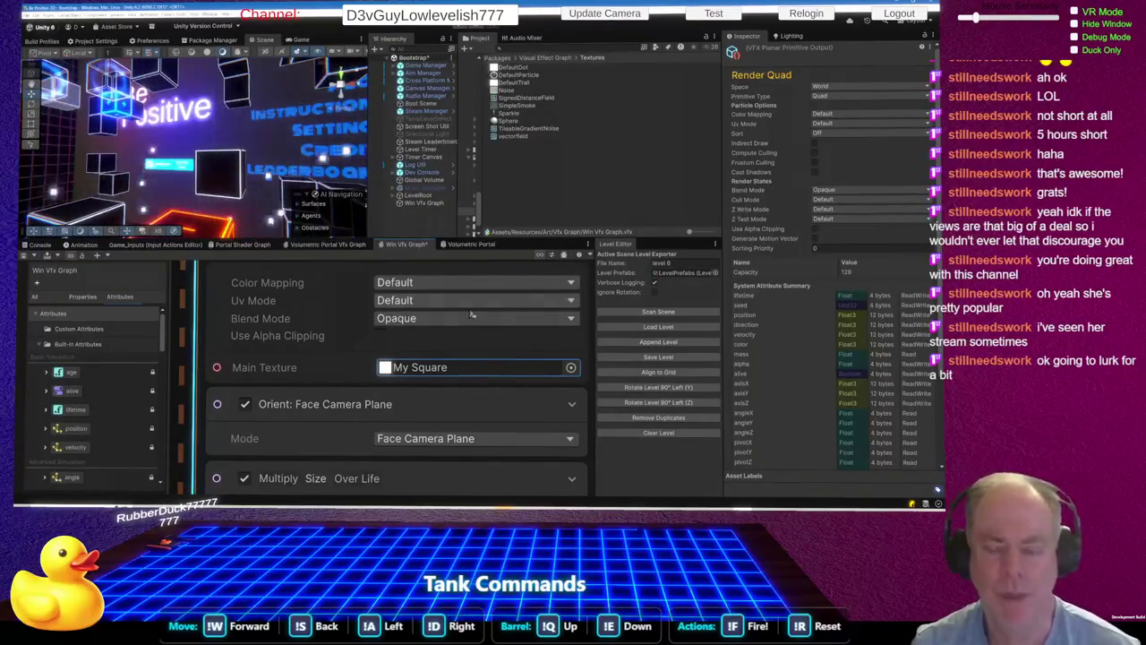
pyautogui.scroll(-3, 491, 329)
pyautogui.scroll(-2, 491, 328)
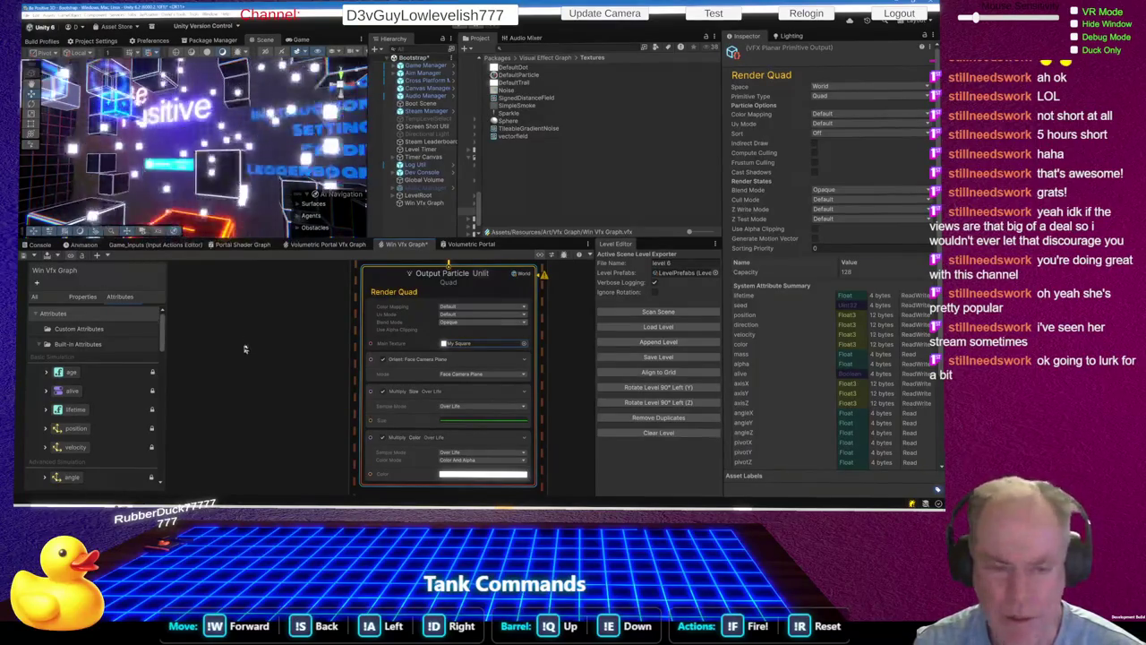
# Step: Scroll to the Set Color block and open its white Color swatch picker
pyautogui.scroll(-10, 376, 399)
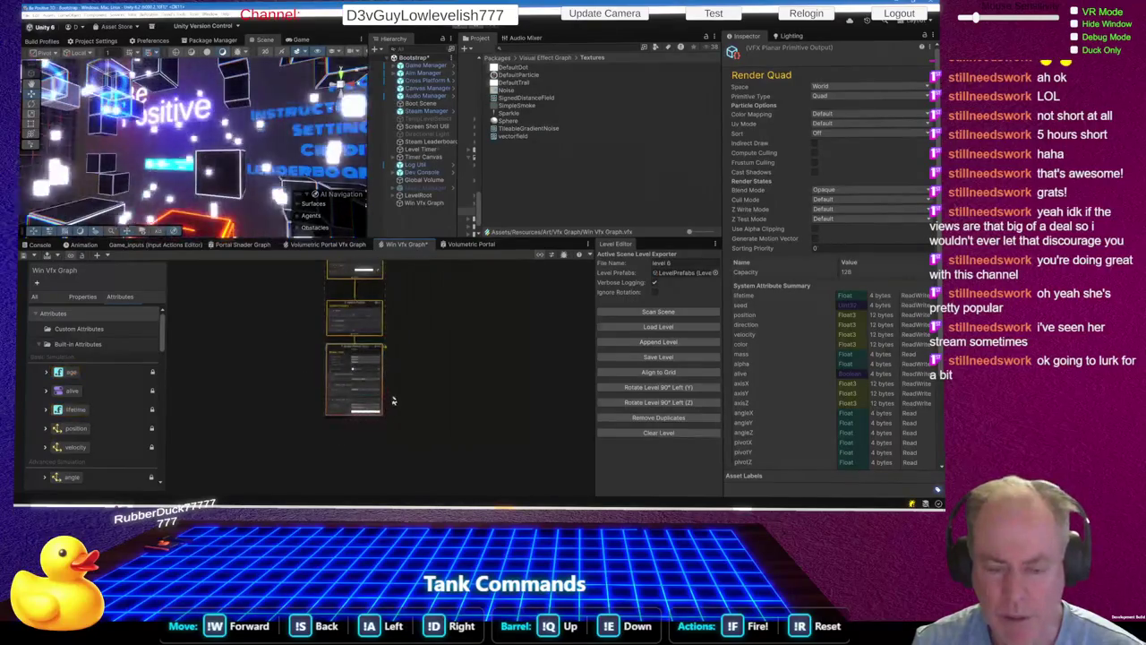
pyautogui.scroll(5, 501, 421)
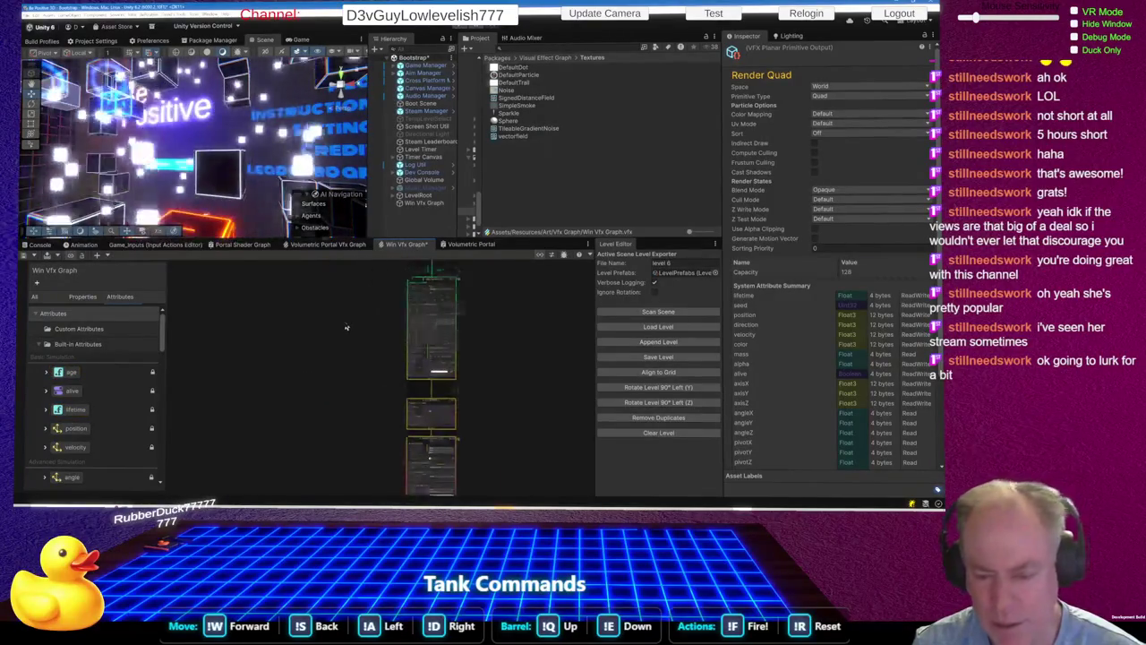
pyautogui.scroll(8, 466, 403)
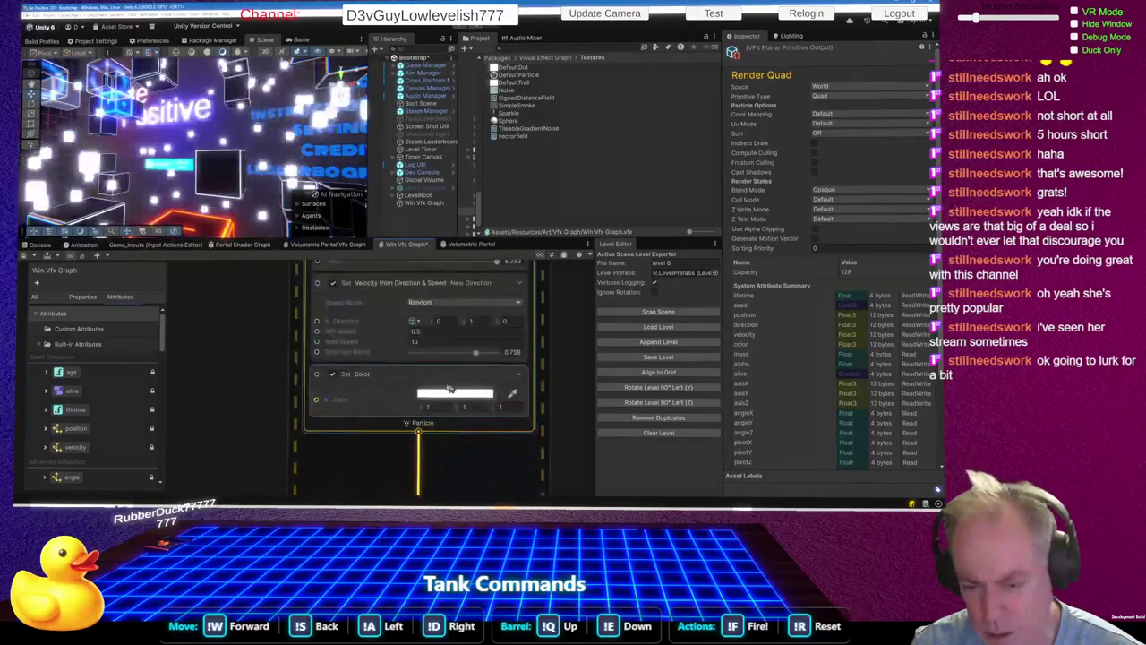
pyautogui.click(455, 394)
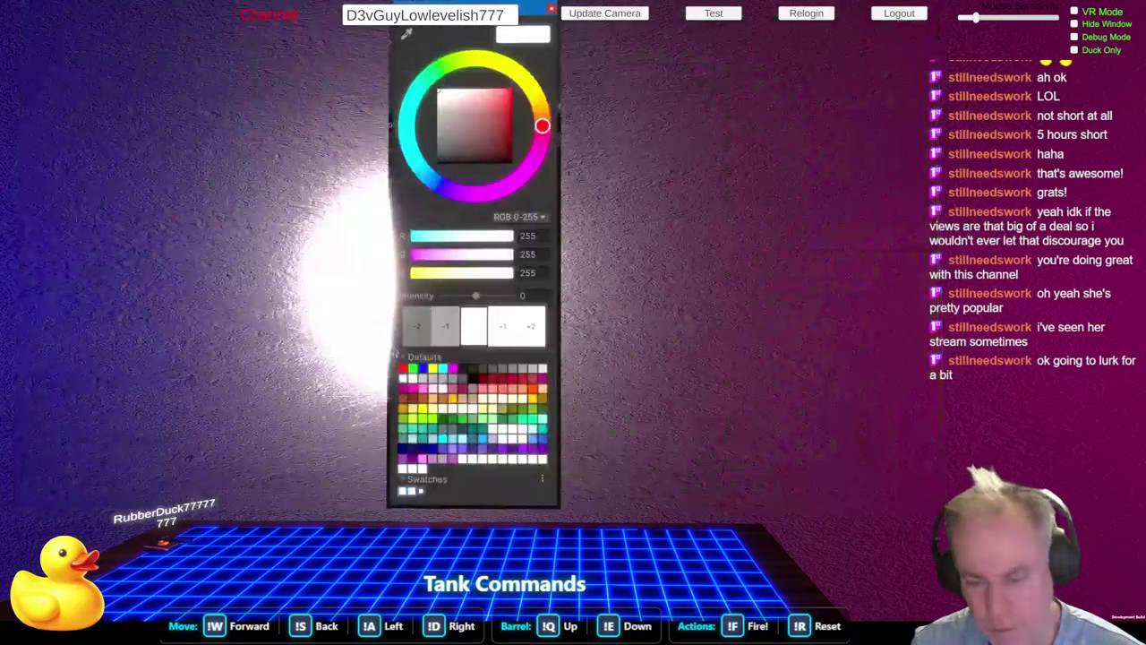
# Step: Drag the particle colour to HDR red (191, 3, 3, intensity 3.4169) and refocus the picker
pyautogui.moveTo(495, 128); pyautogui.dragTo(539, 71)
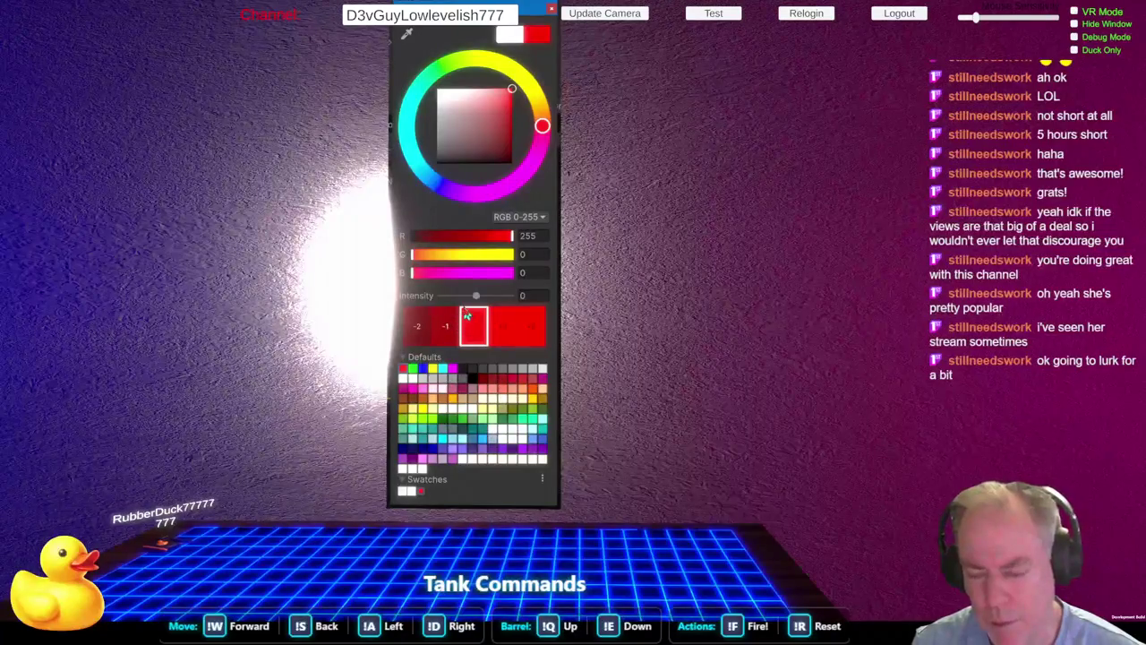
pyautogui.hotkey('alt', 'Tab')
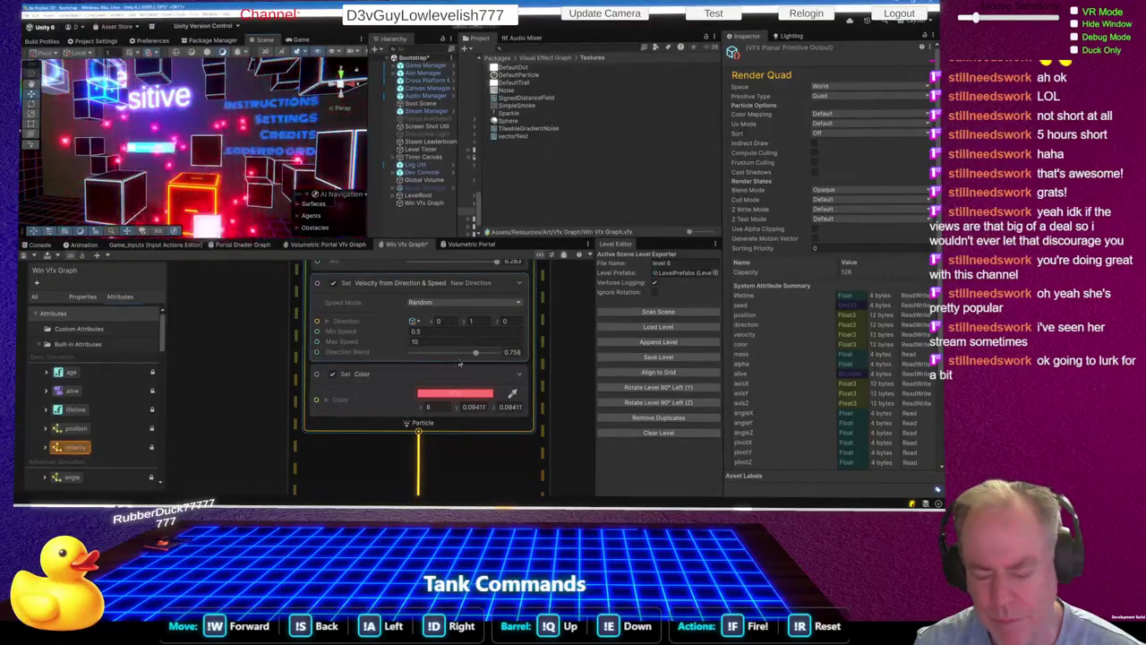
pyautogui.moveTo(461, 362)
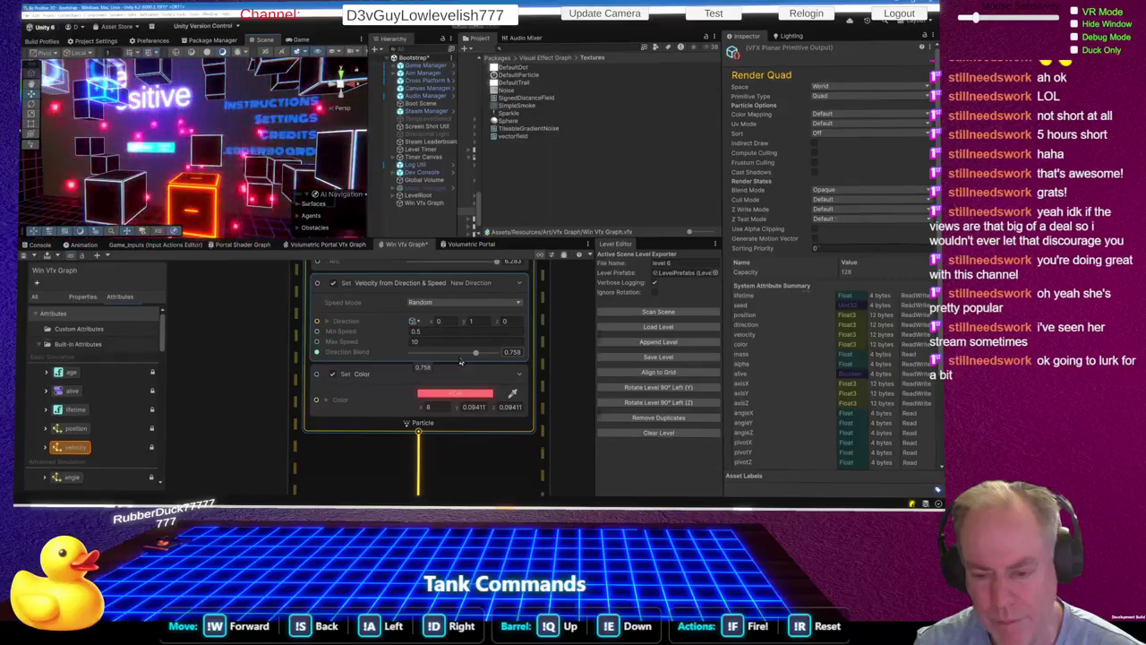
pyautogui.hotkey('alt', 'Tab')
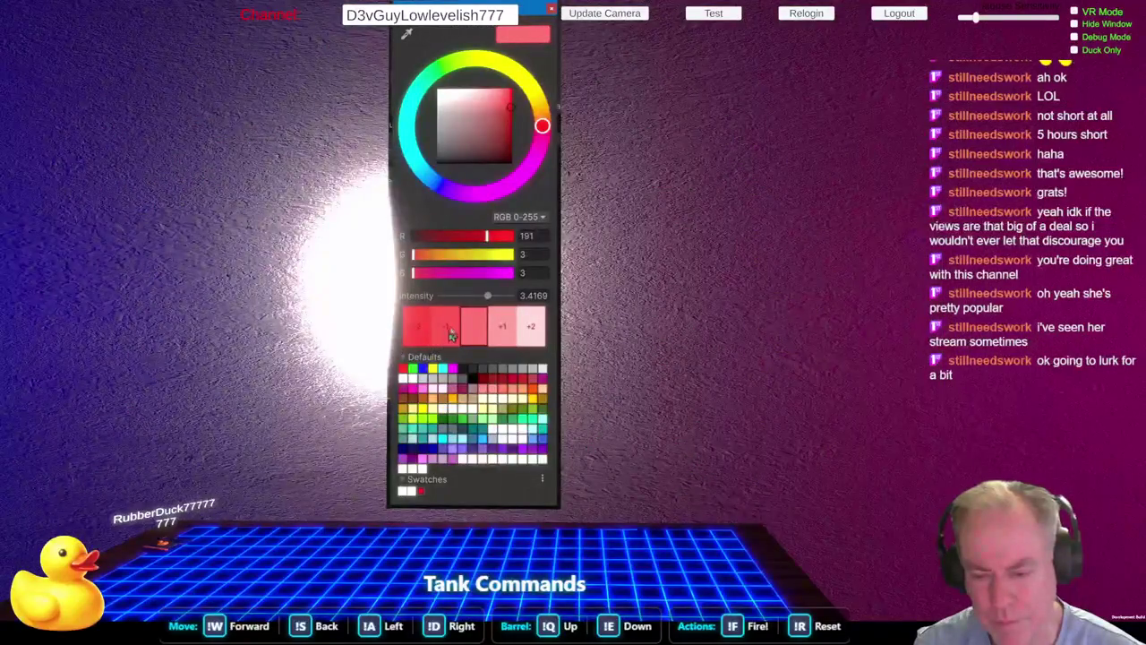
# Step: Lower the red's intensity, set green and blue to 20, and intensity to 1
pyautogui.click(451, 333)
pyautogui.click(451, 333)
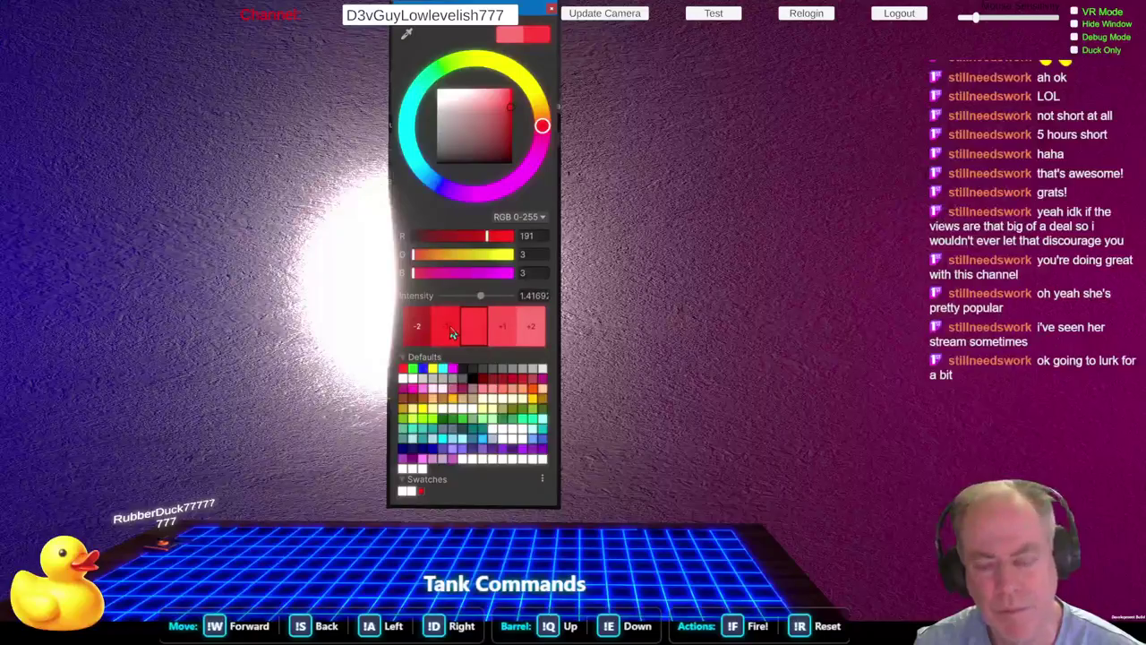
pyautogui.click(533, 254)
pyautogui.write('8')
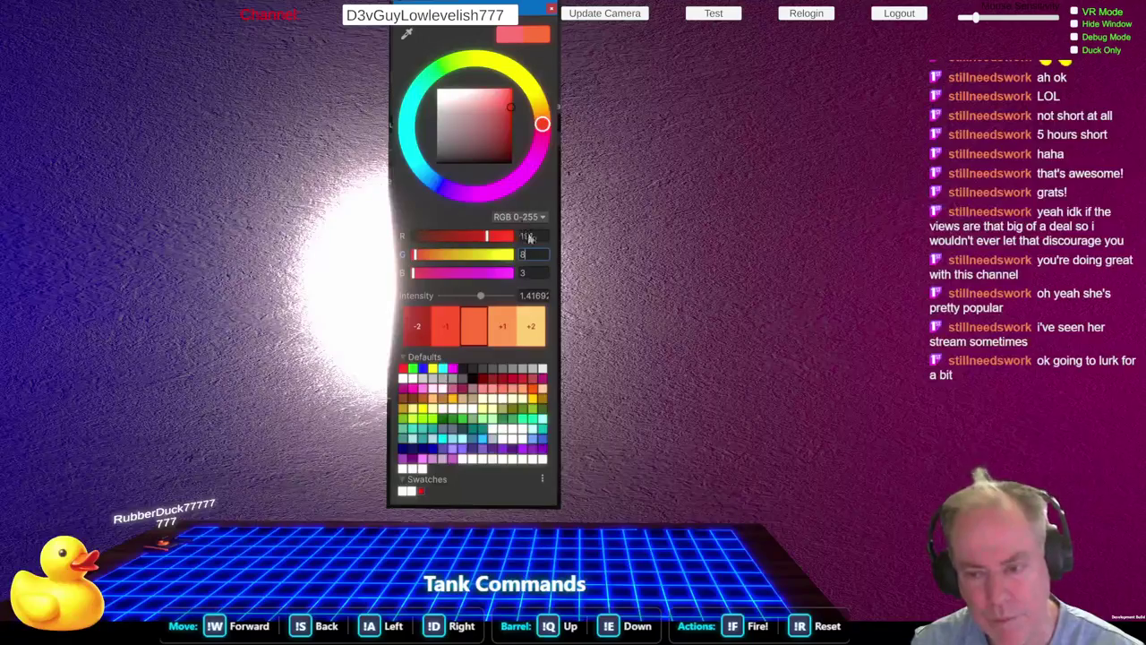
pyautogui.click(532, 273)
pyautogui.write('8')
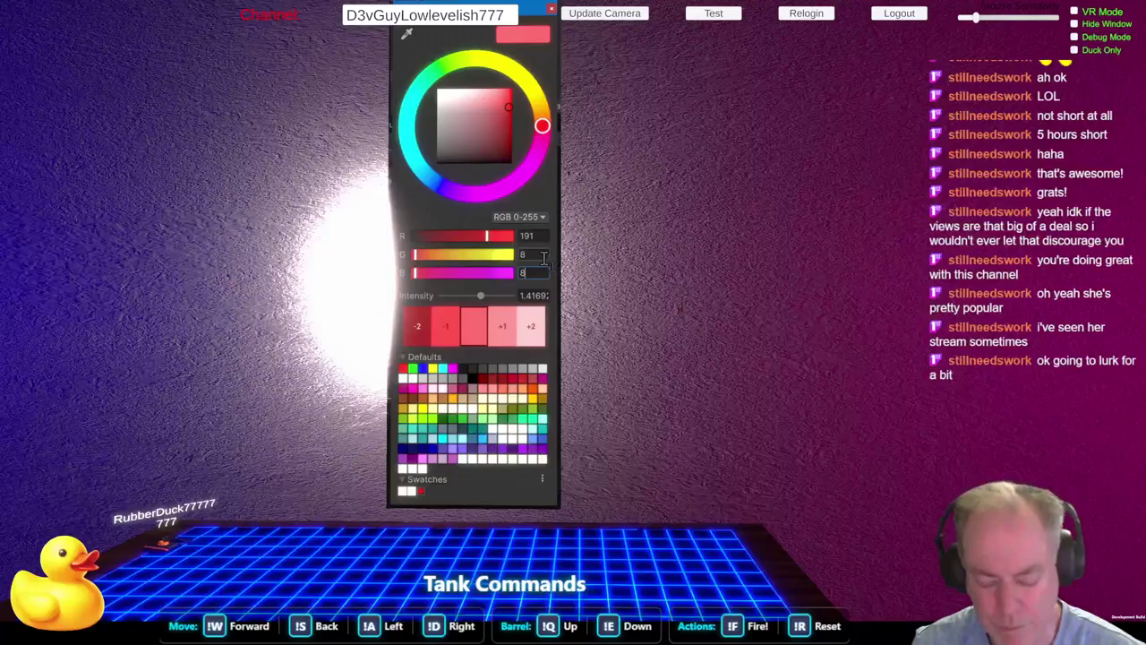
pyautogui.click(538, 254)
pyautogui.write('20')
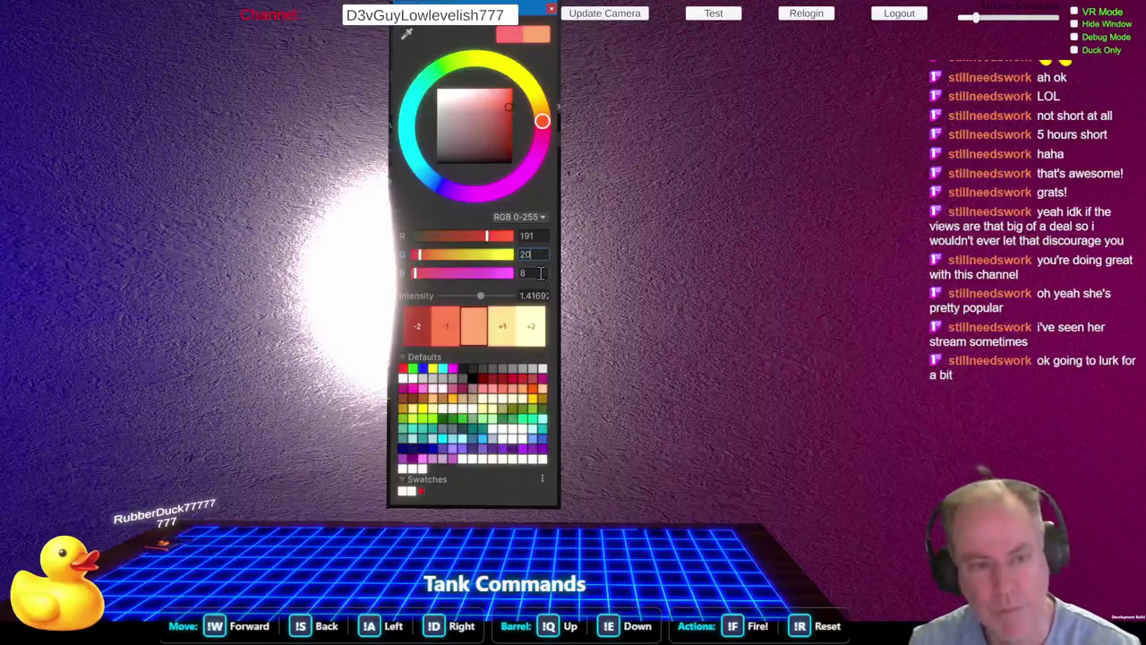
pyautogui.click(534, 273)
pyautogui.write('20')
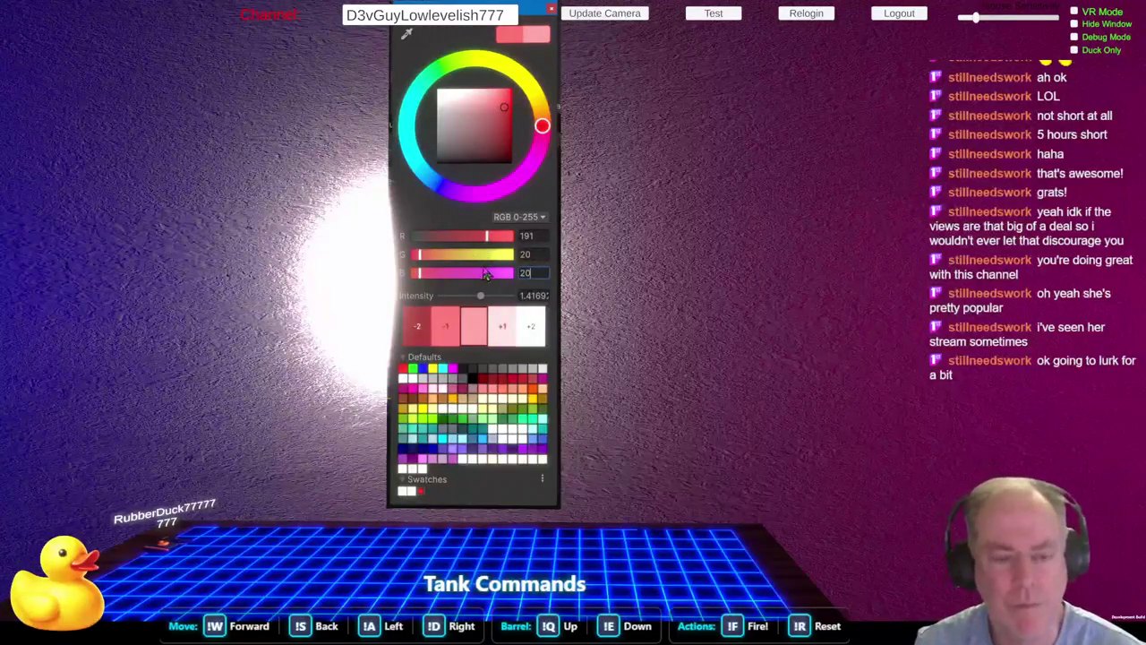
pyautogui.click(535, 296)
pyautogui.write('1')
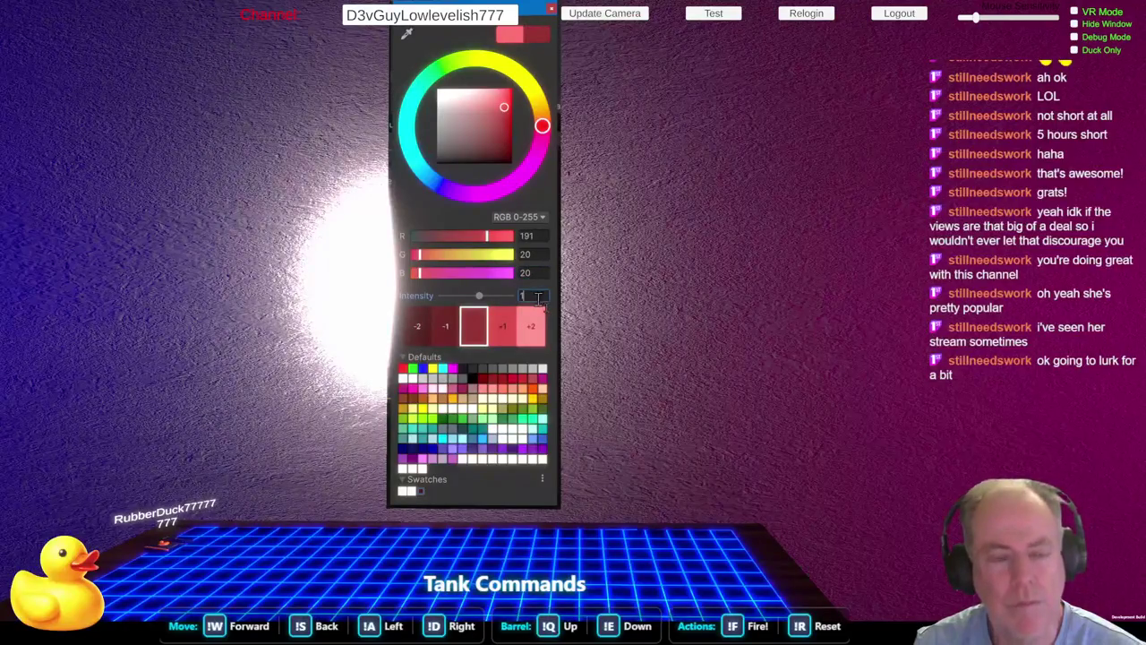
# Step: Switch to a saturated dark red at intensity 1 with green and blue at 3
pyautogui.click(509, 336)
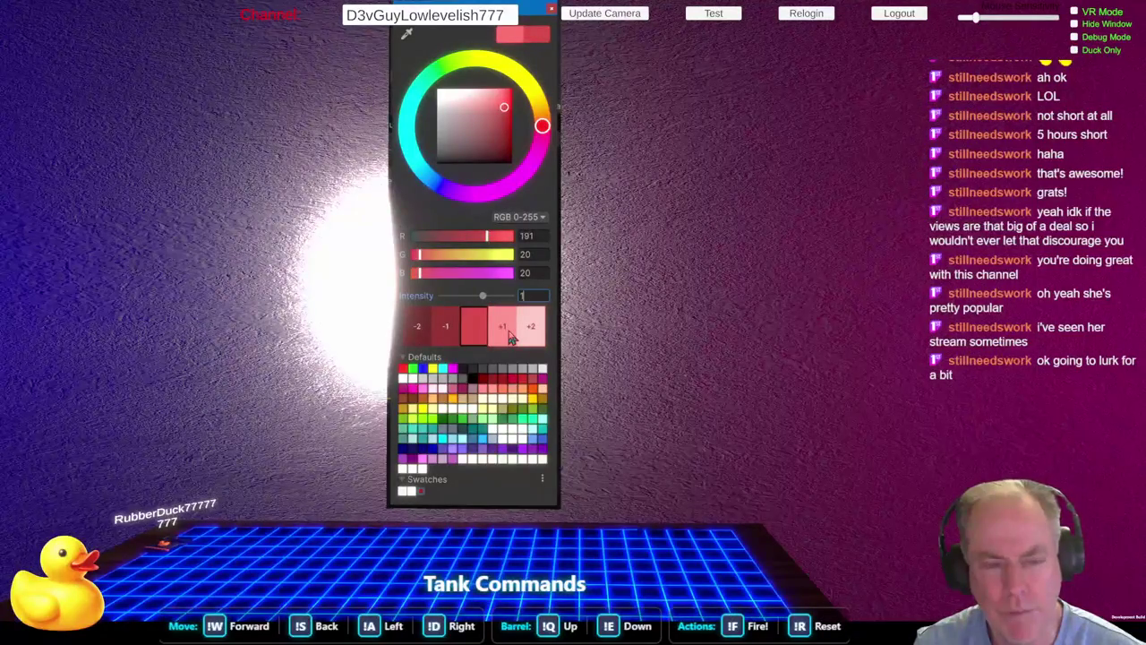
pyautogui.click(509, 336)
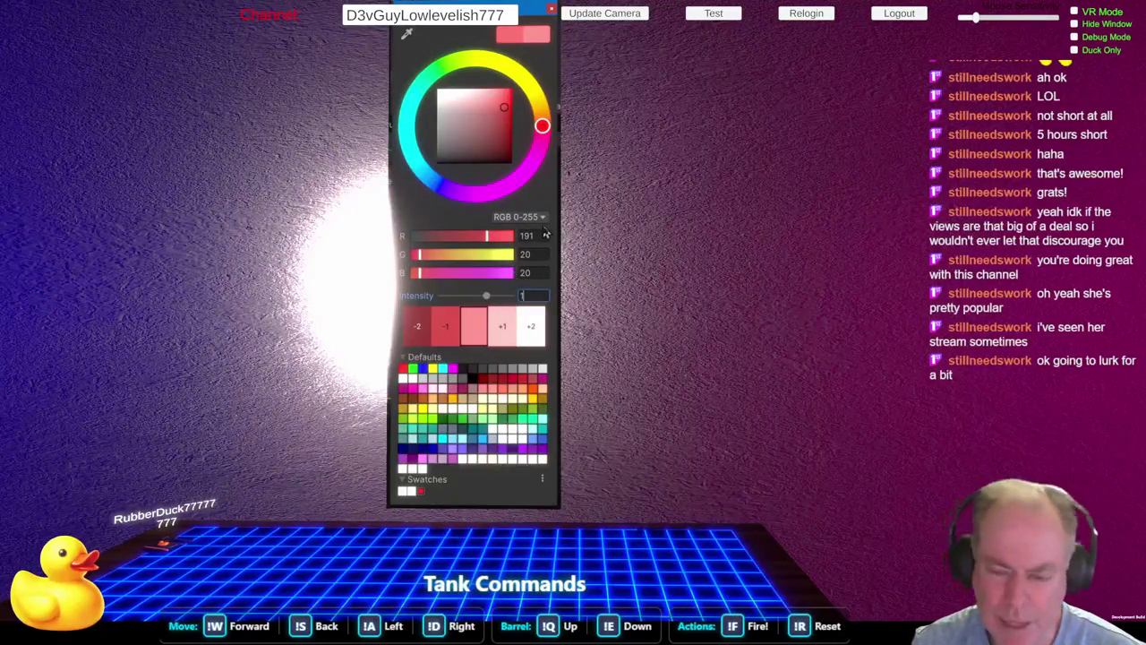
pyautogui.click(506, 126)
pyautogui.moveTo(506, 127); pyautogui.dragTo(512, 137)
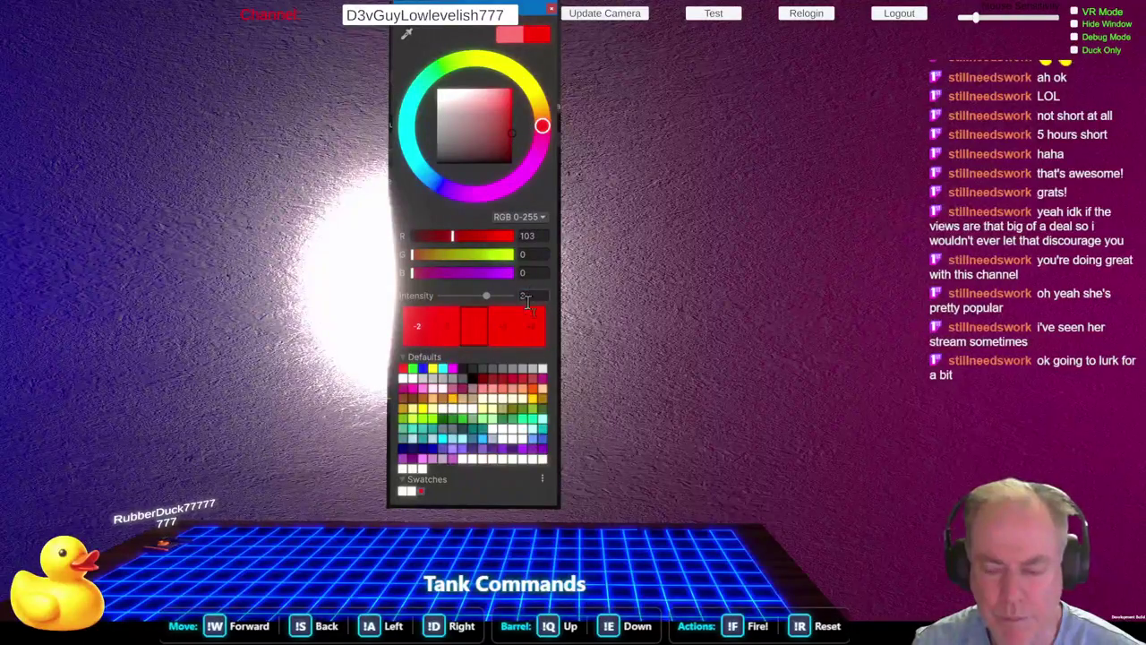
pyautogui.click(452, 337)
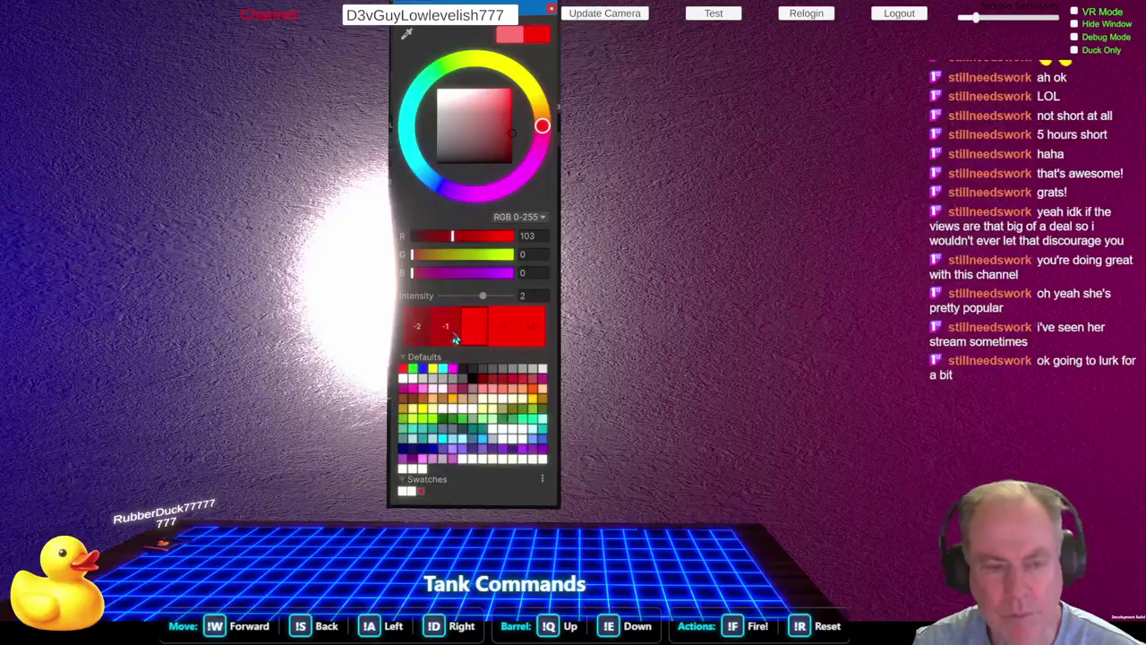
pyautogui.click(448, 337)
pyautogui.click(530, 254)
pyautogui.write('3')
pyautogui.click(531, 273)
pyautogui.write('3')
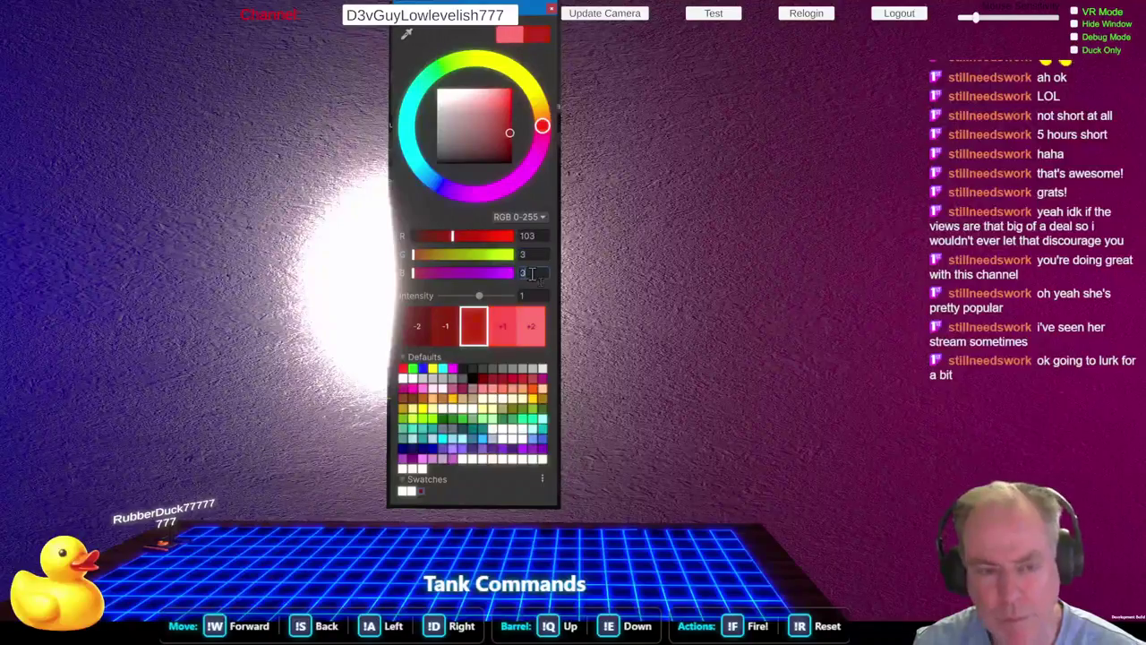
# Step: Try intensity 6, then settle on a lighter red (235, 82, 82) at intensity 1
pyautogui.click(502, 339)
pyautogui.click(501, 339)
pyautogui.click(501, 339)
pyautogui.click(502, 338)
pyautogui.click(502, 339)
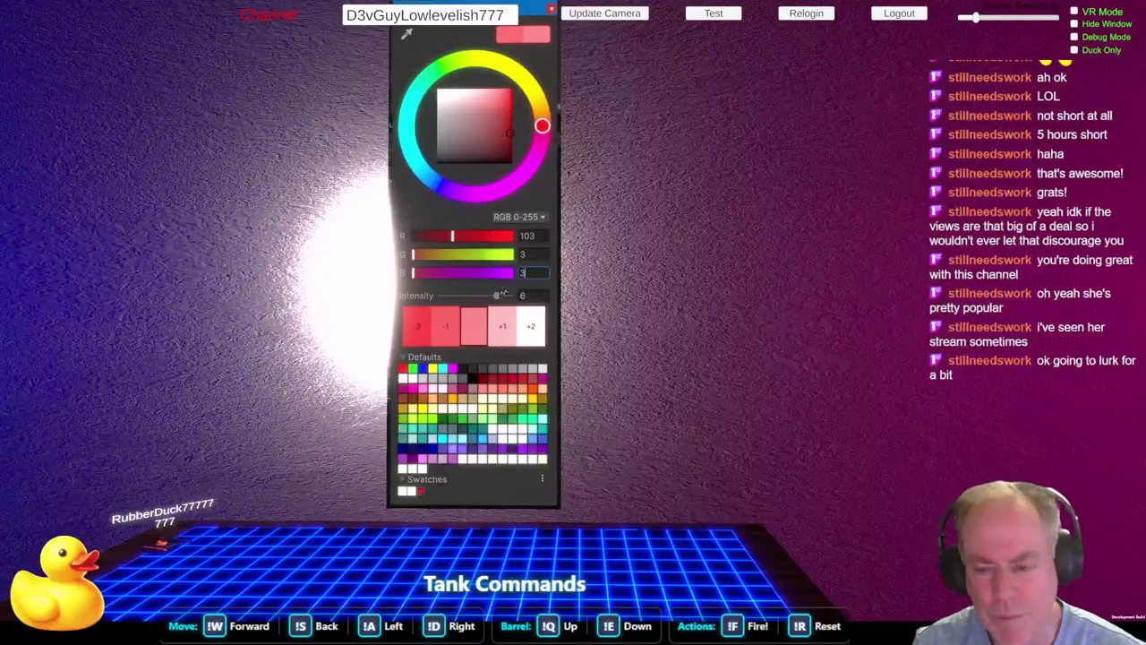
pyautogui.moveTo(488, 123)
pyautogui.mouseDown()
pyautogui.moveTo(491, 92)
pyautogui.moveTo(521, 79)
pyautogui.mouseUp()
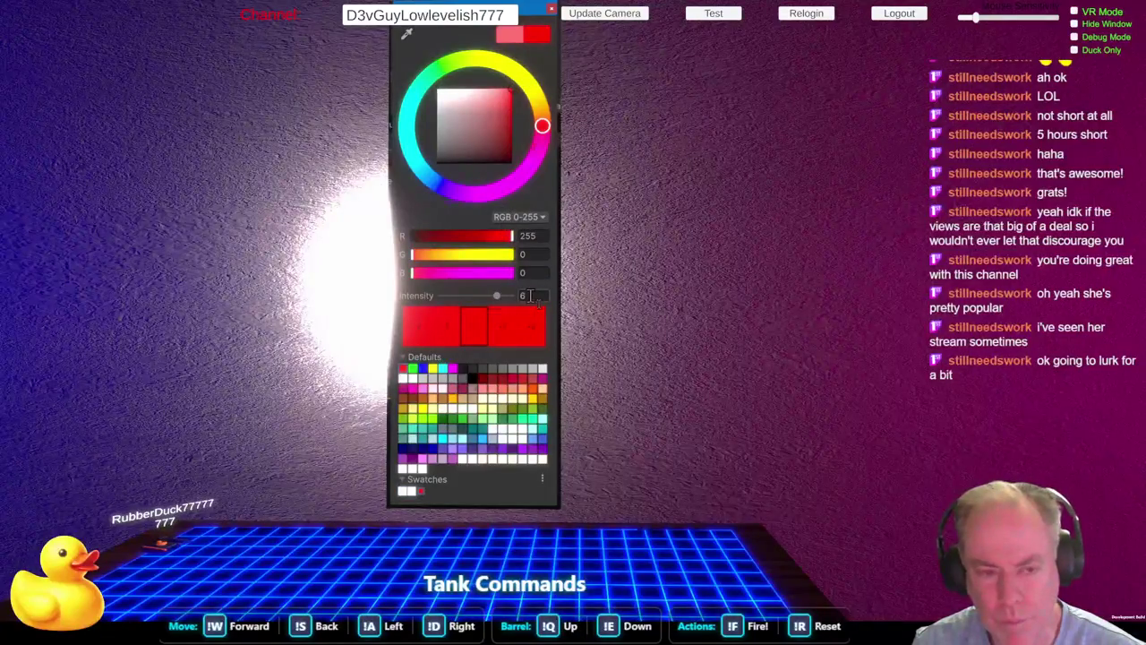
pyautogui.click(527, 296)
pyautogui.write('1')
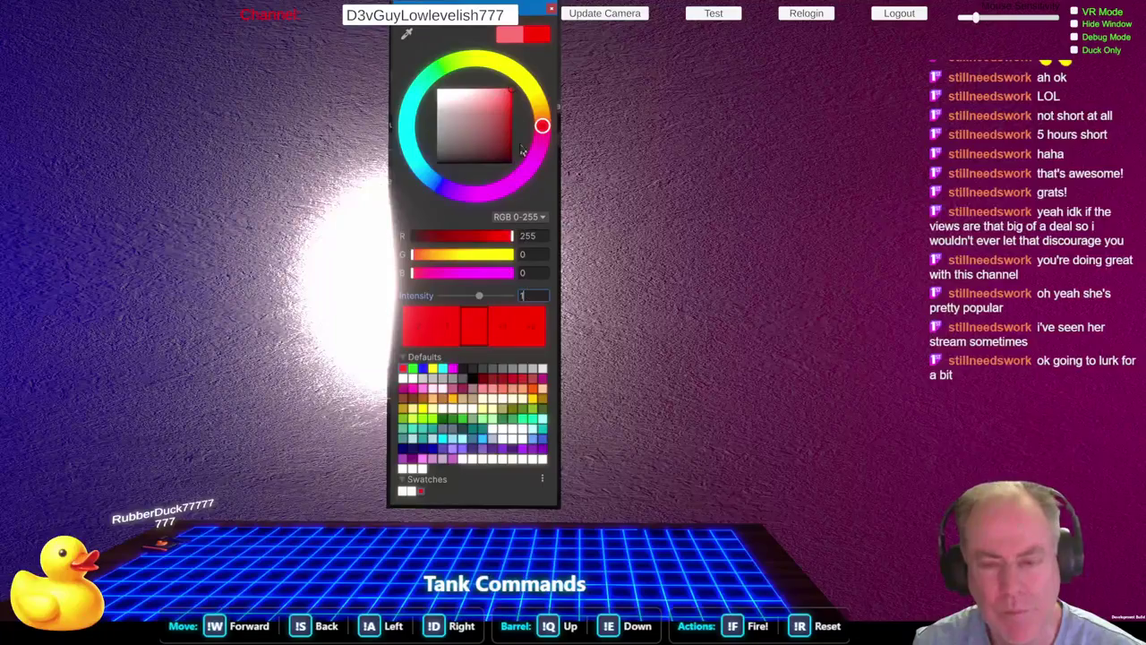
pyautogui.click(486, 95)
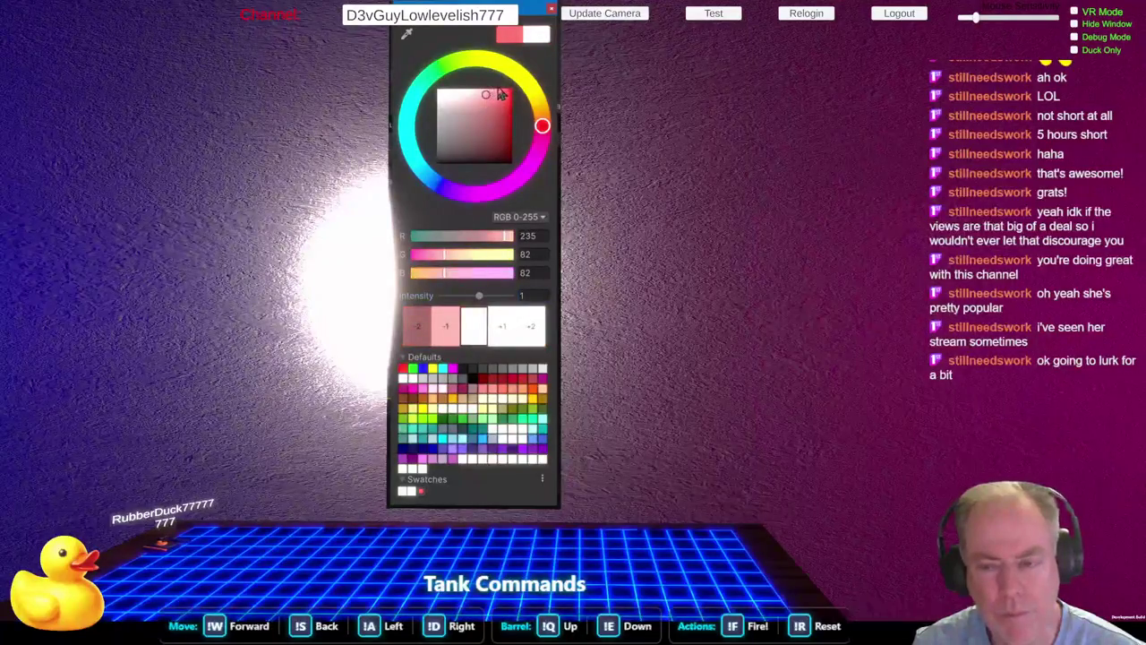
# Step: Pick deeper red 231, 41, 41, test intensity steps, then enter intensity 0
pyautogui.click(500, 98)
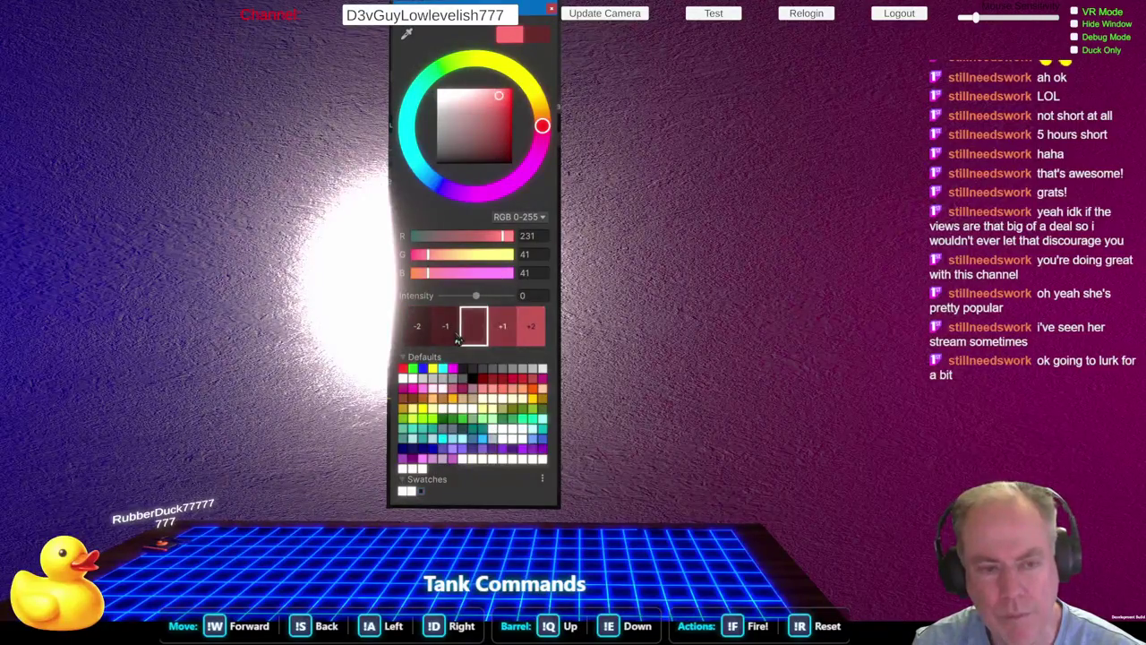
pyautogui.click(502, 332)
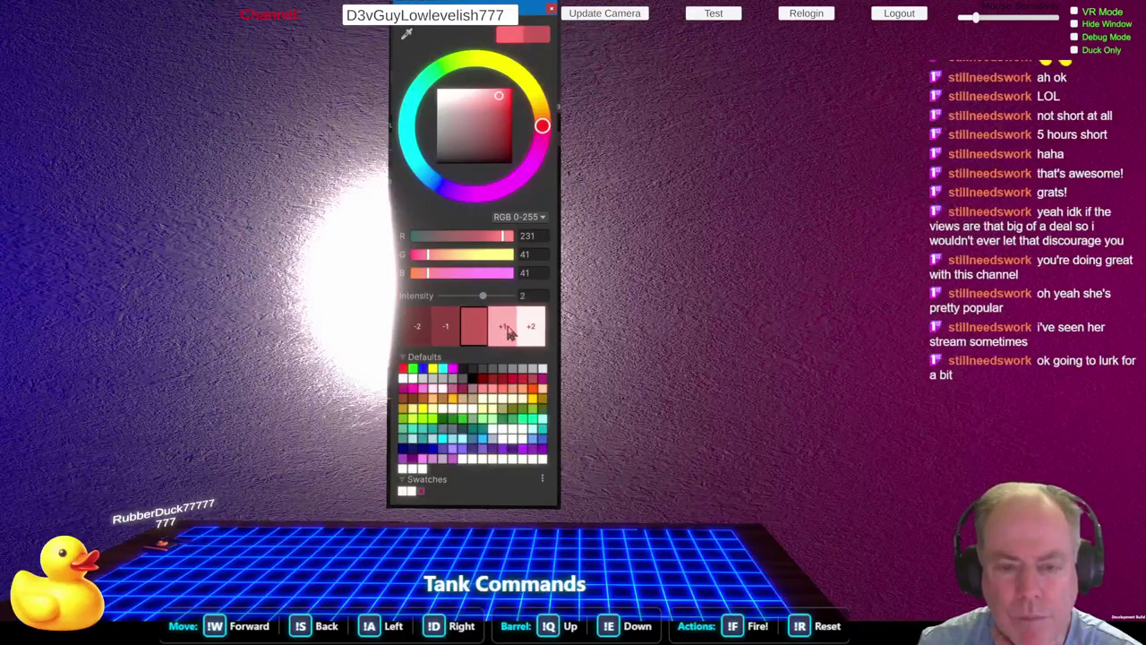
pyautogui.click(507, 328)
pyautogui.click(507, 328)
pyautogui.click(454, 333)
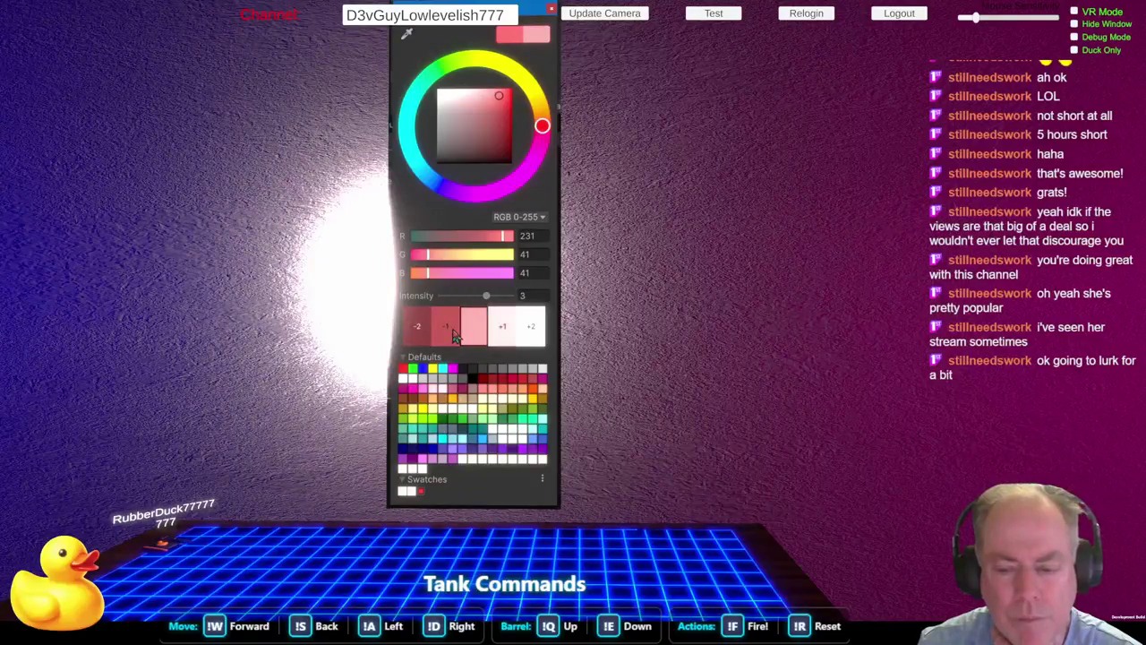
pyautogui.click(454, 333)
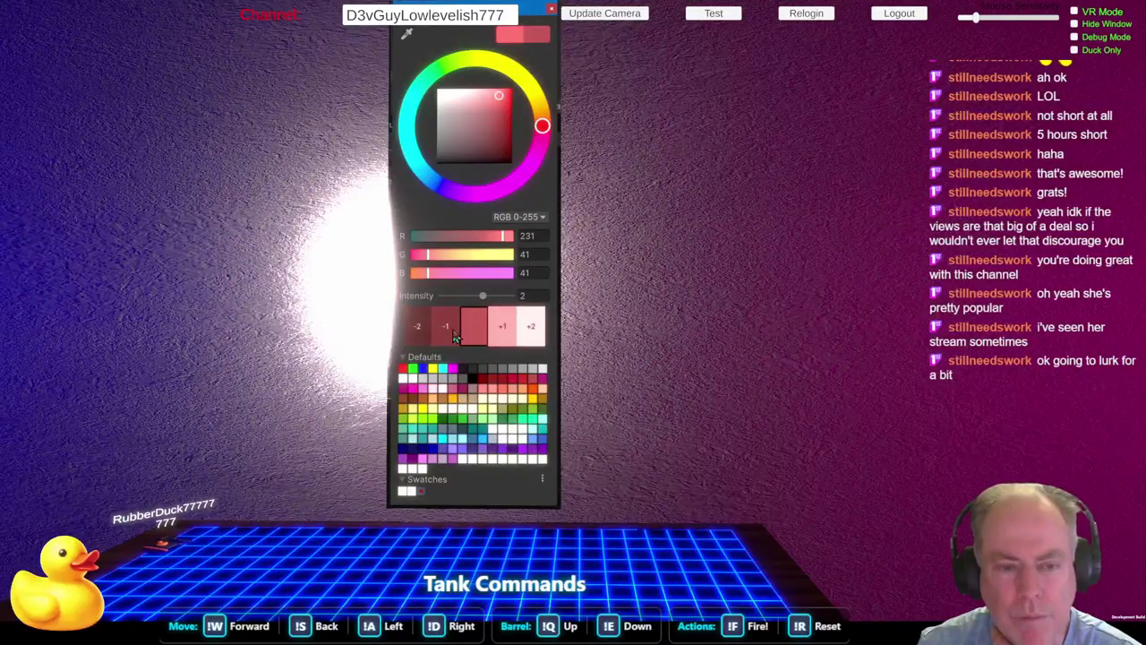
pyautogui.click(503, 330)
pyautogui.click(545, 297)
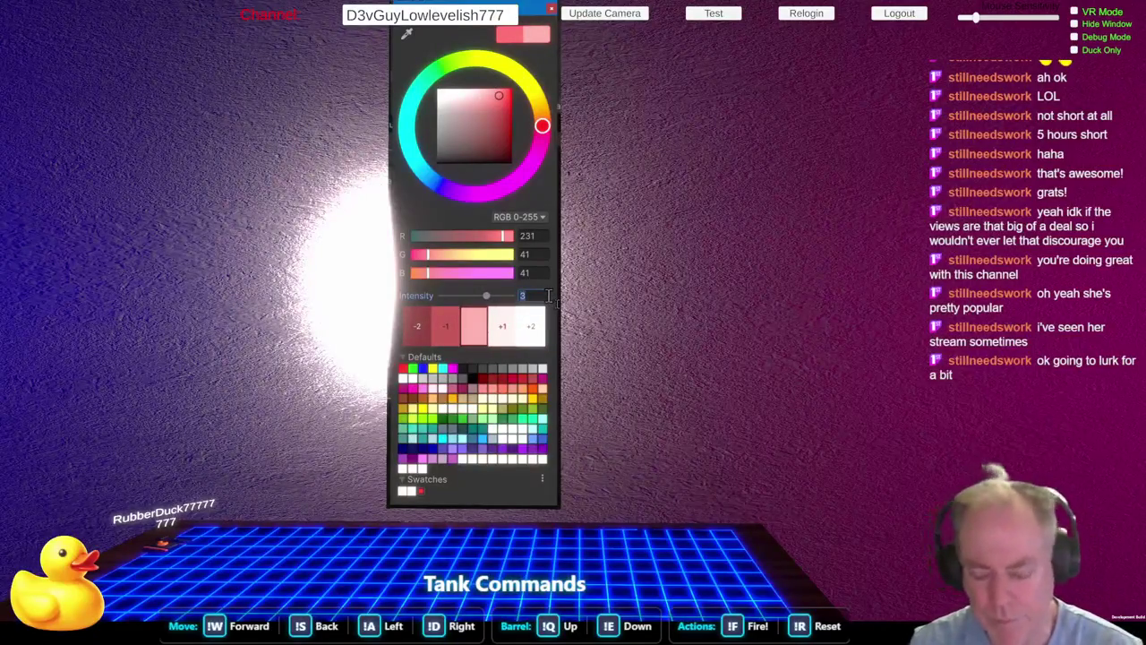
pyautogui.write('0')
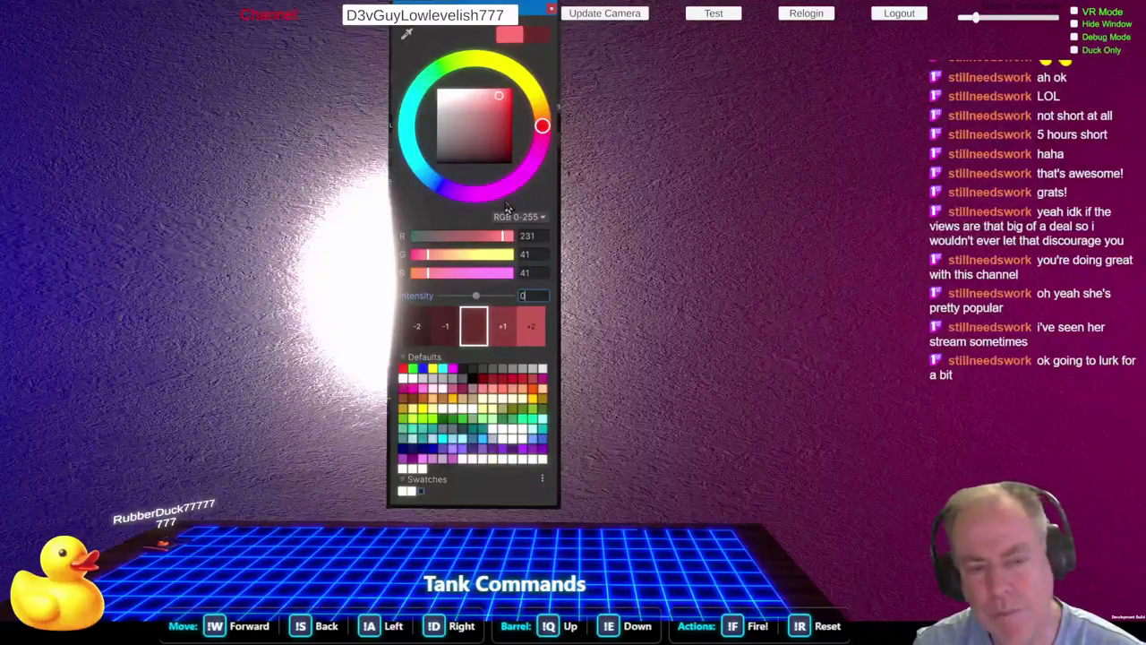
# Step: Set the HDR colour channels to R 255, G 0 and B 0, with intensity 0
pyautogui.moveTo(507, 238); pyautogui.dragTo(524, 242)
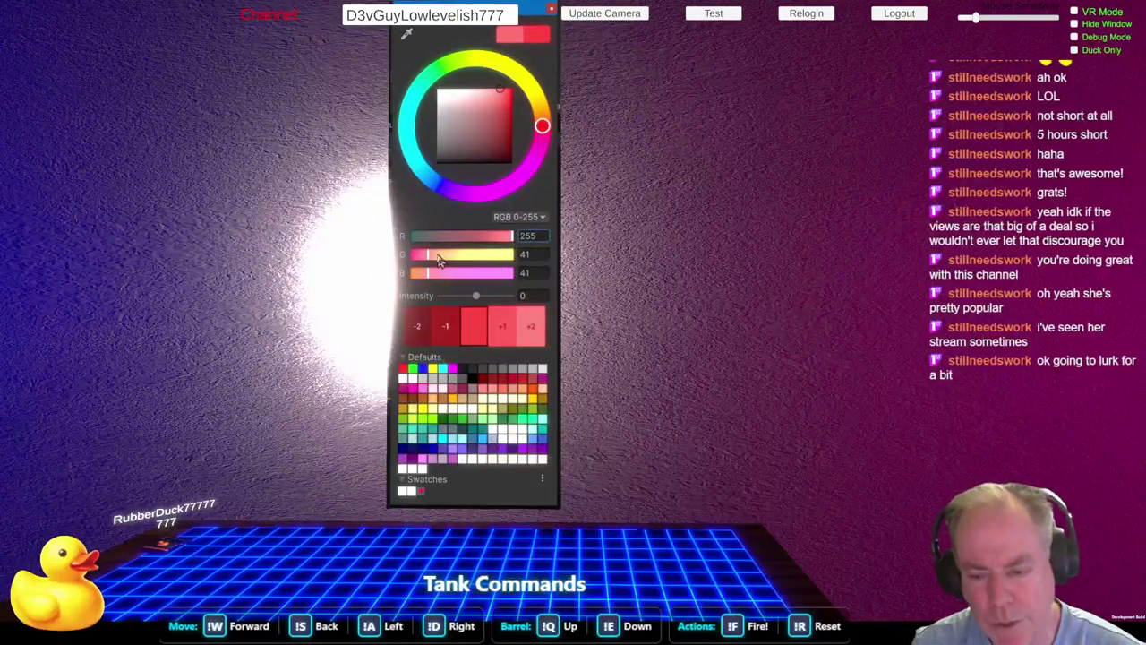
pyautogui.click(539, 296)
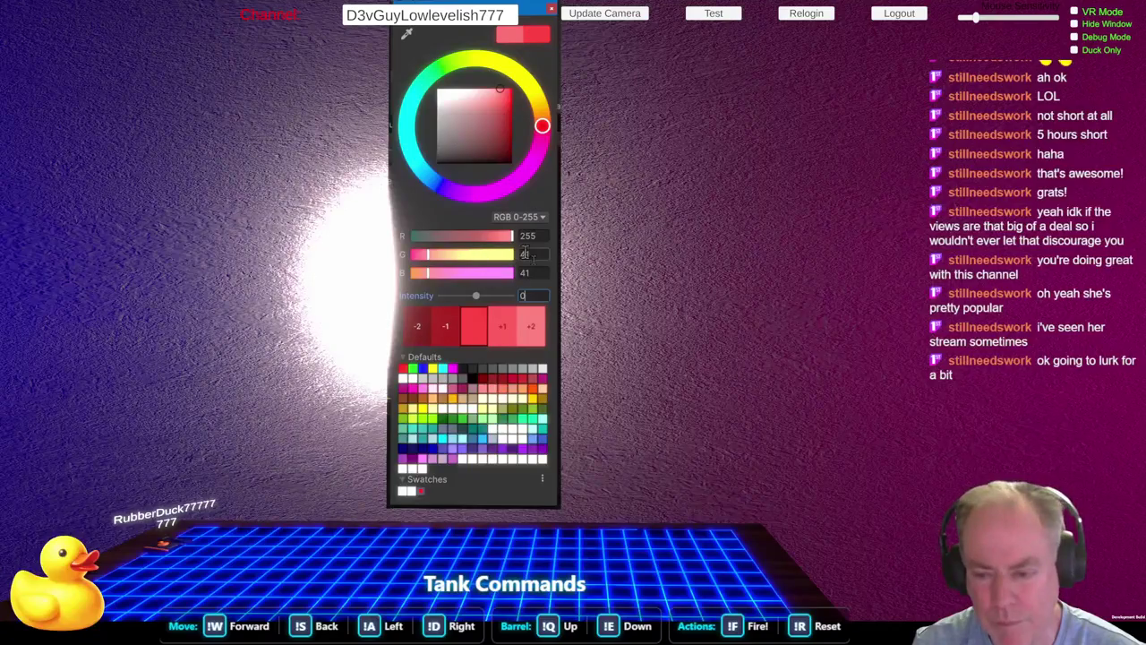
pyautogui.click(526, 254)
pyautogui.write('0')
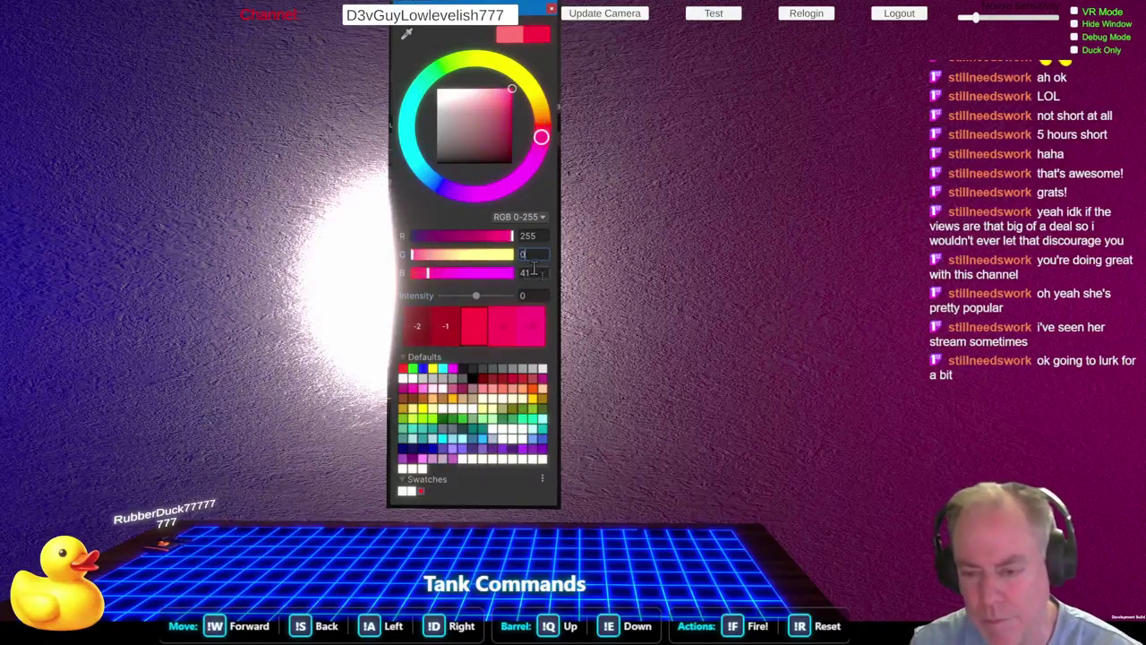
pyautogui.click(531, 272)
pyautogui.write('0')
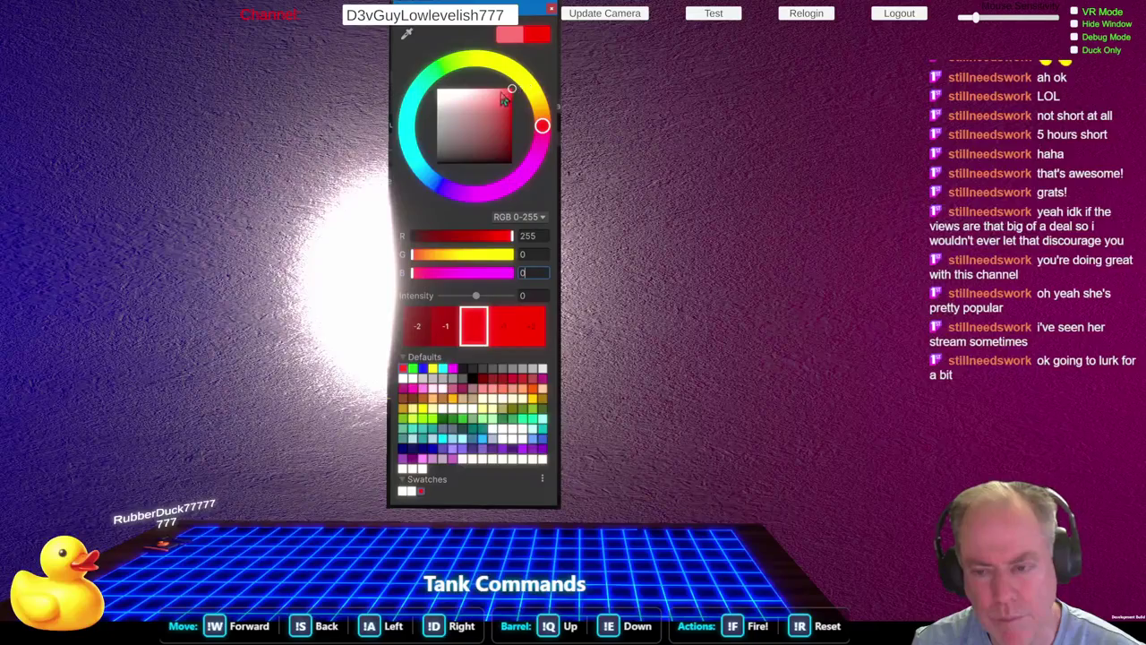
# Step: Pick a slightly lighter red, about RGB 251, 38, 38, keeping intensity at 0
pyautogui.moveTo(509, 95); pyautogui.dragTo(534, 87)
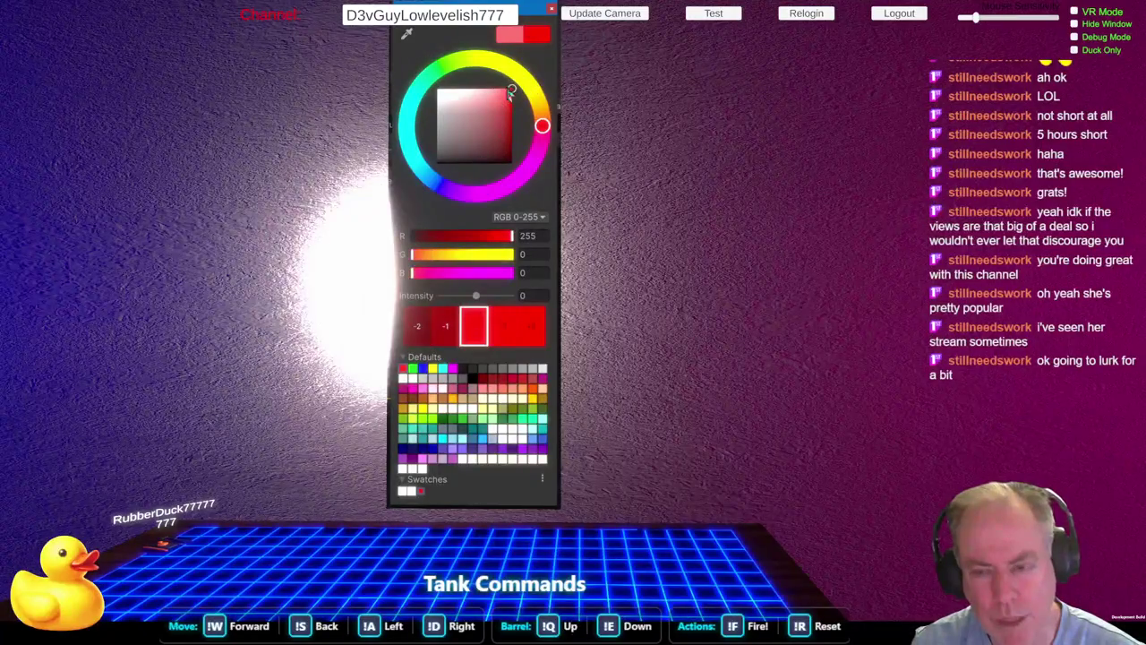
pyautogui.click(532, 296)
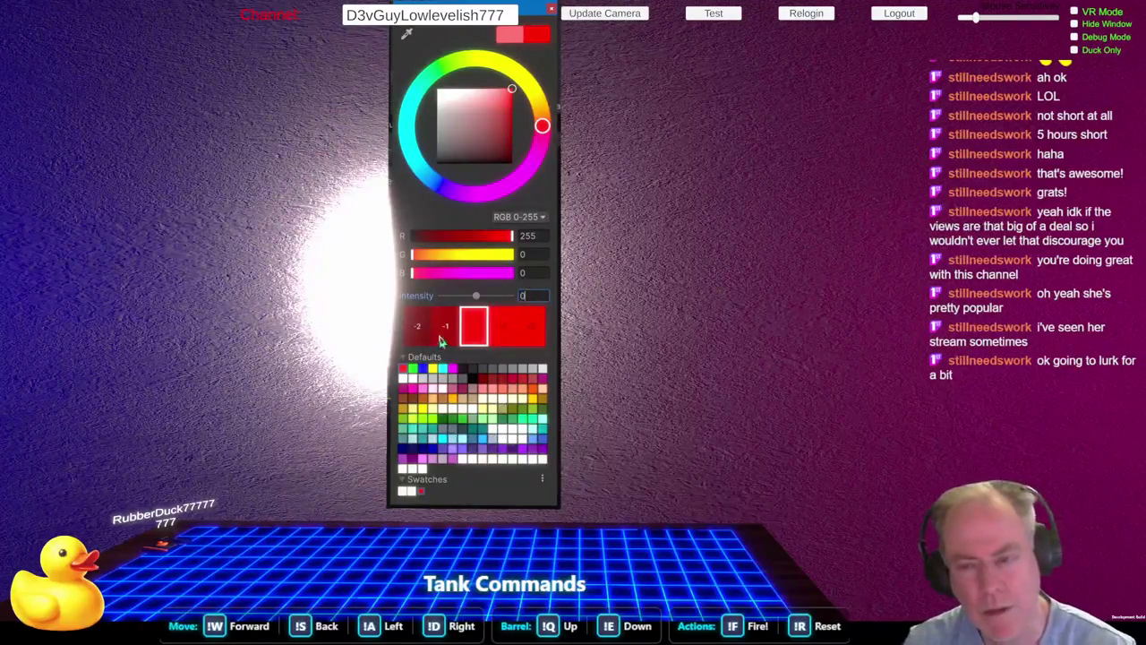
pyautogui.click(501, 90)
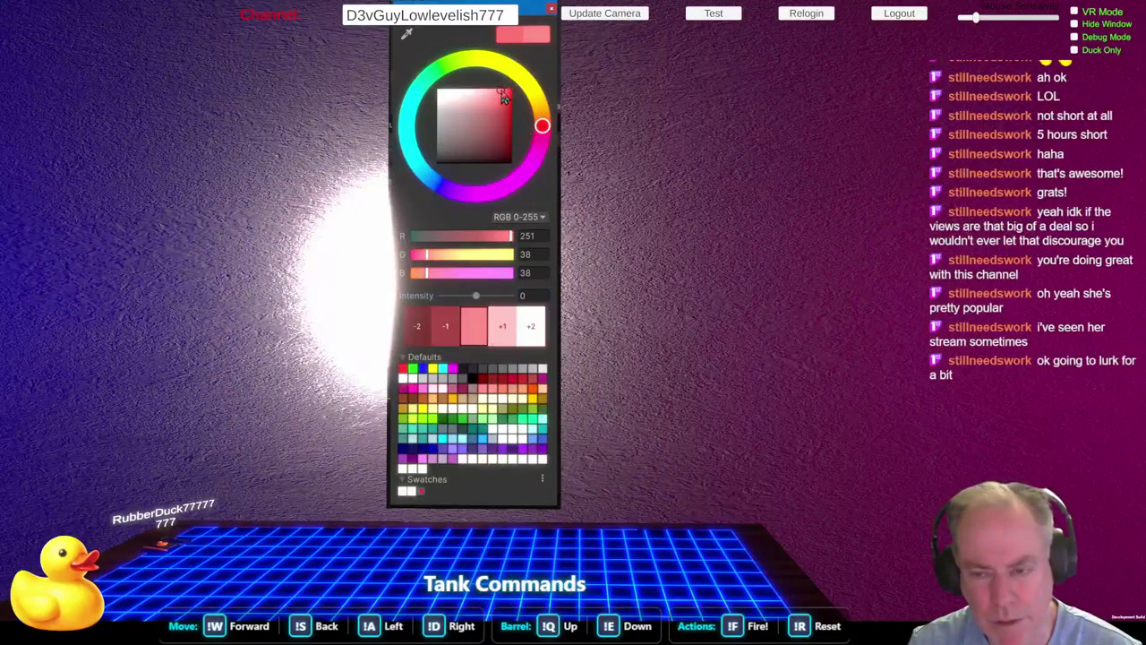
# Step: Make the colour a saturated red while adjusting the HDR intensity between 0 and 1
pyautogui.click(536, 297)
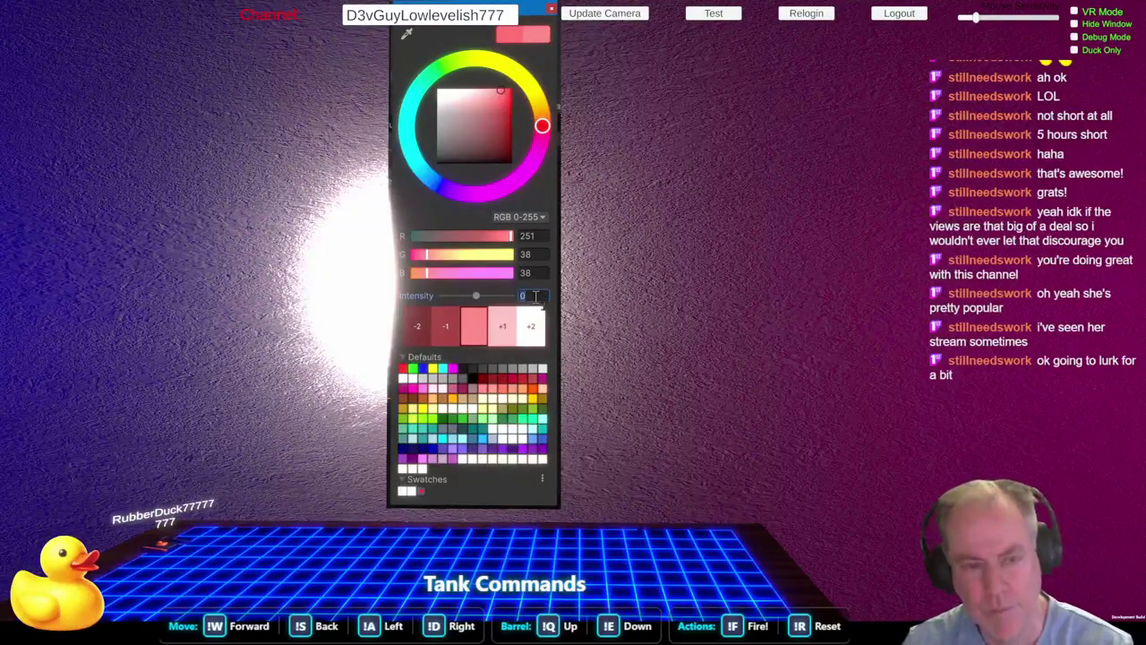
pyautogui.click(453, 335)
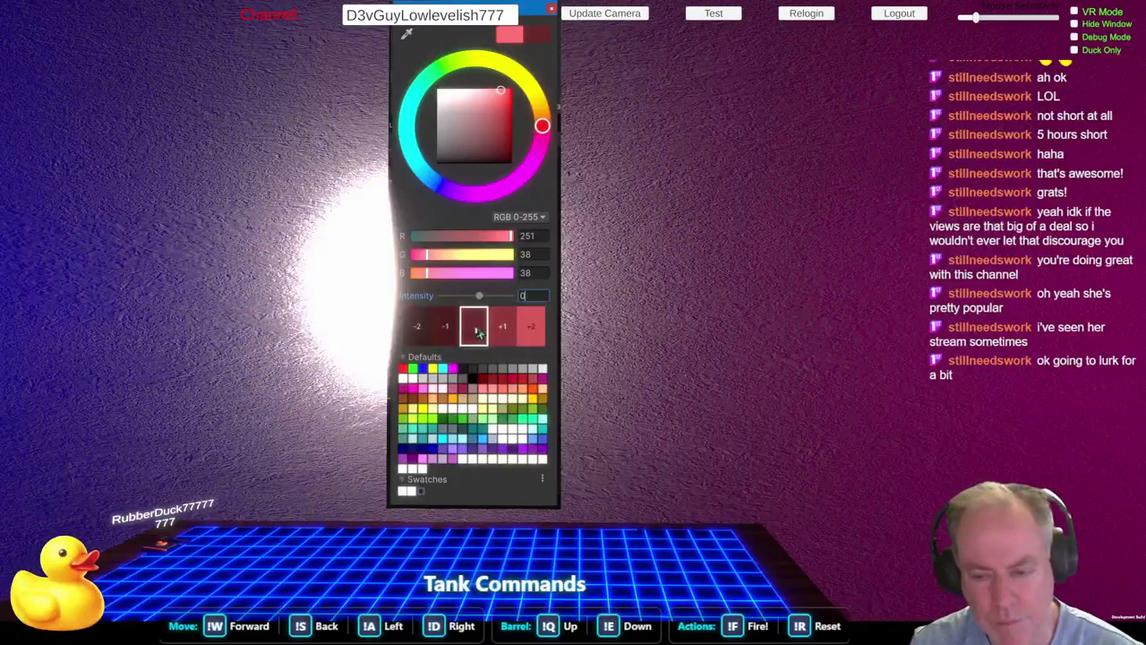
pyautogui.click(454, 336)
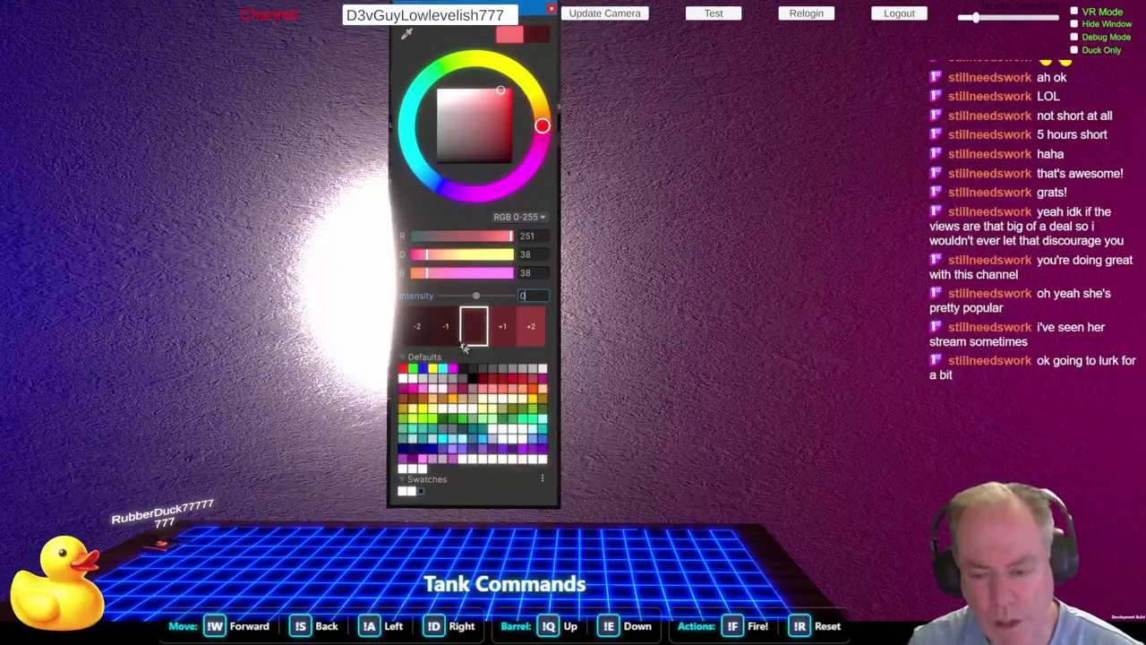
pyautogui.click(507, 328)
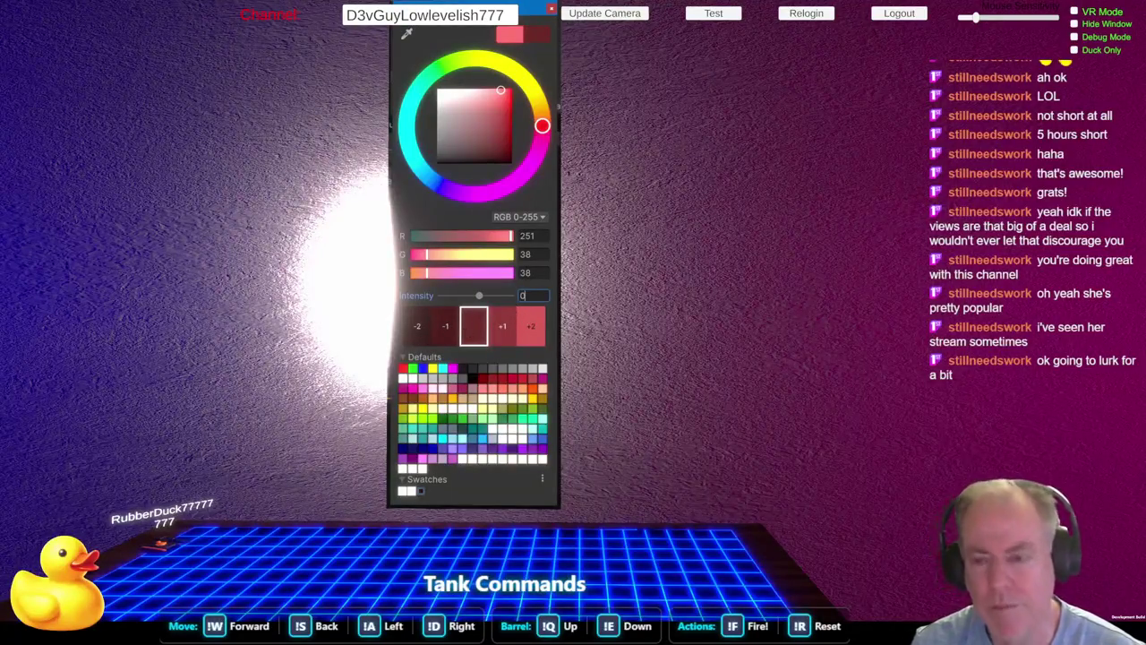
pyautogui.moveTo(515, 119); pyautogui.dragTo(515, 91)
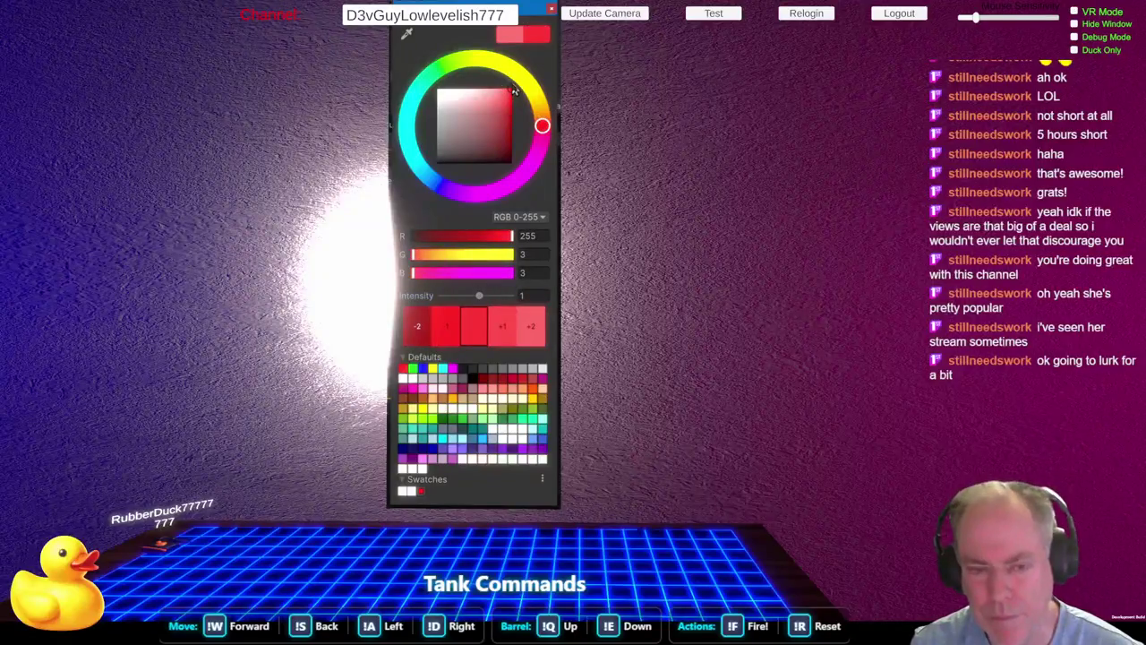
pyautogui.click(454, 333)
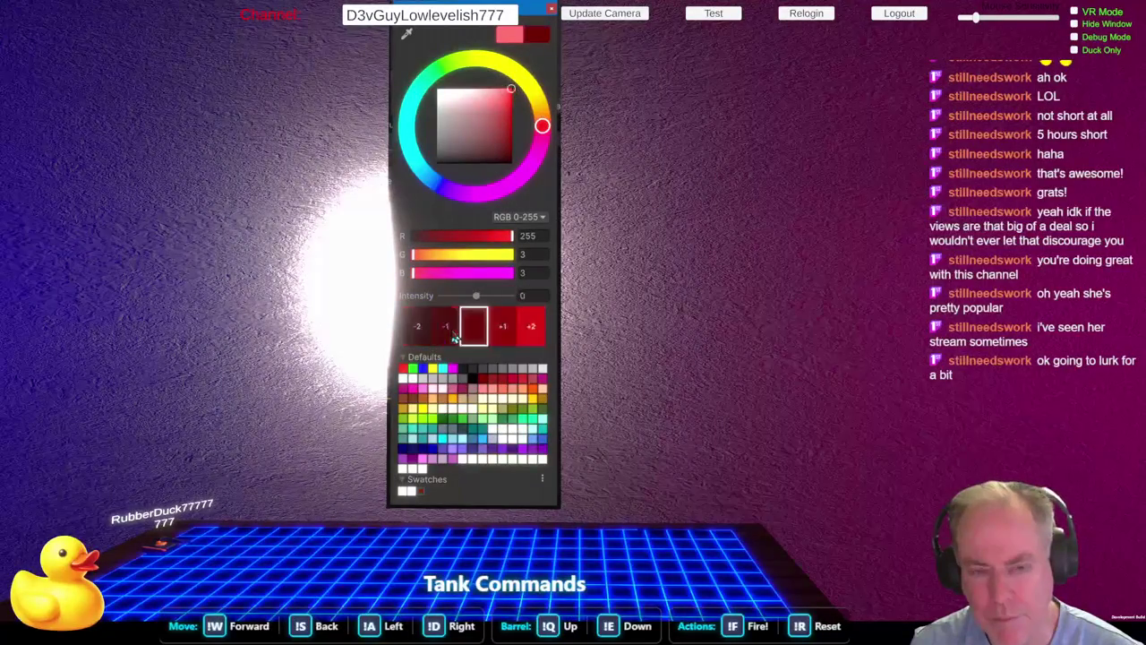
pyautogui.click(506, 331)
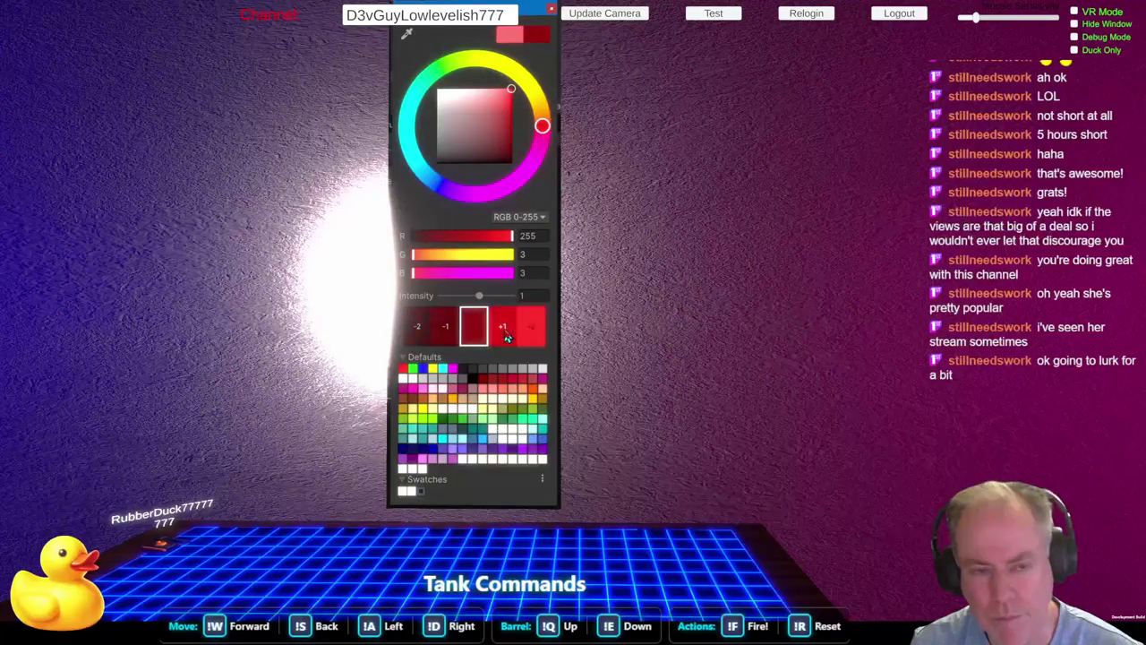
pyautogui.click(503, 90)
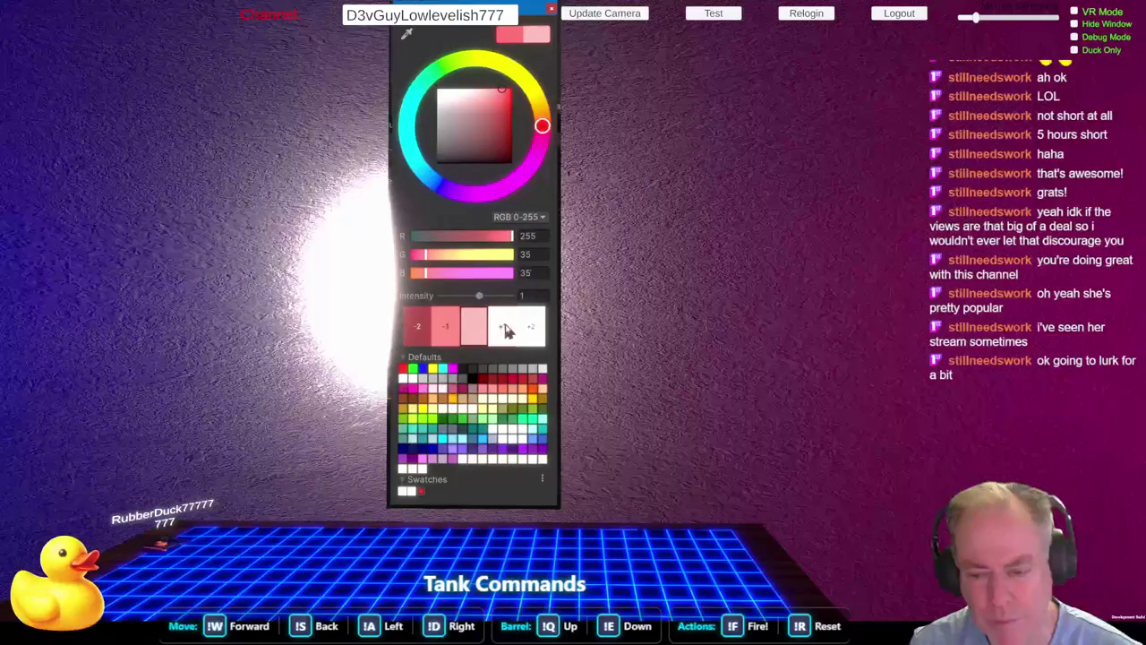
# Step: Raise the HDR intensity to 3 and settle on a lighter red, RGB 248, 66, 66
pyautogui.click(452, 329)
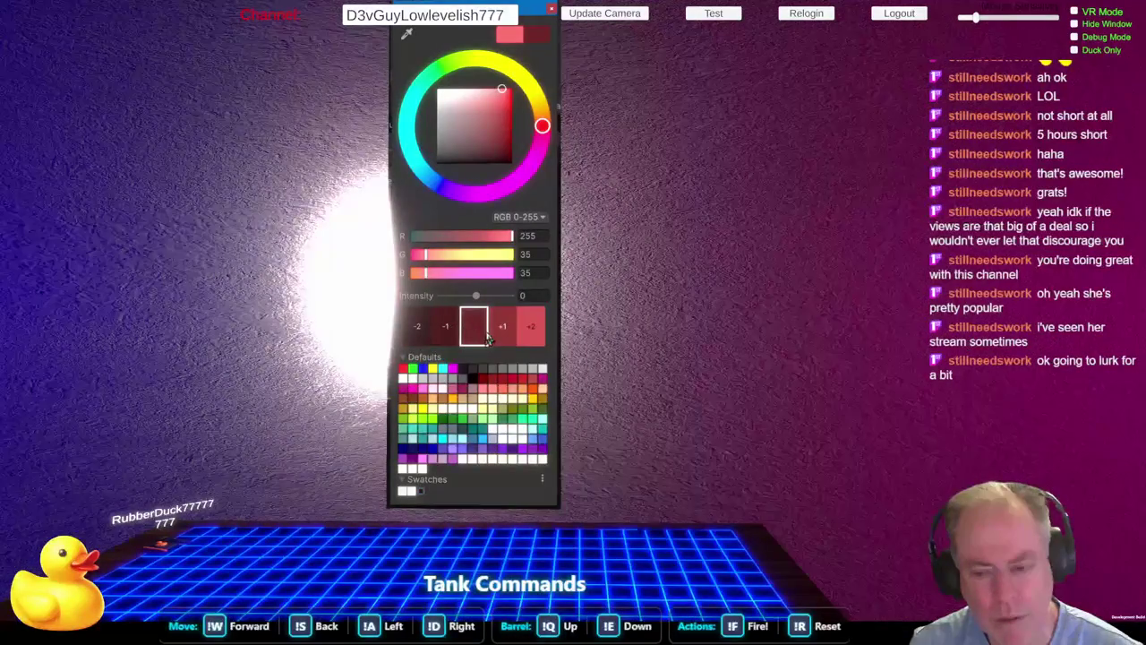
pyautogui.click(494, 339)
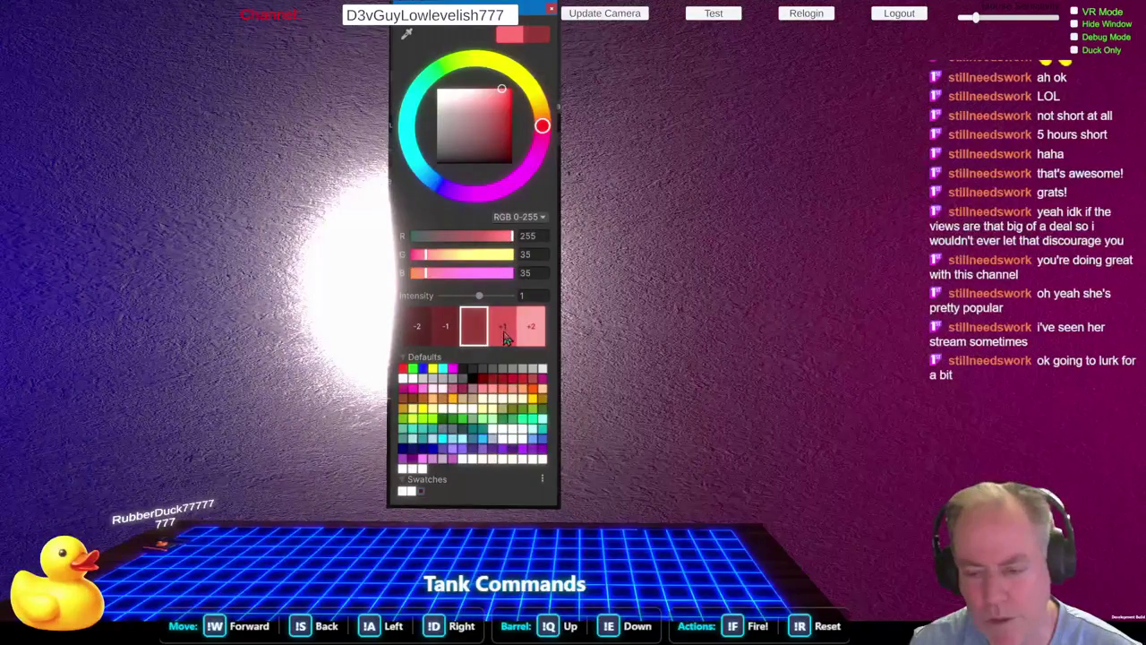
pyautogui.click(503, 334)
pyautogui.click(503, 334)
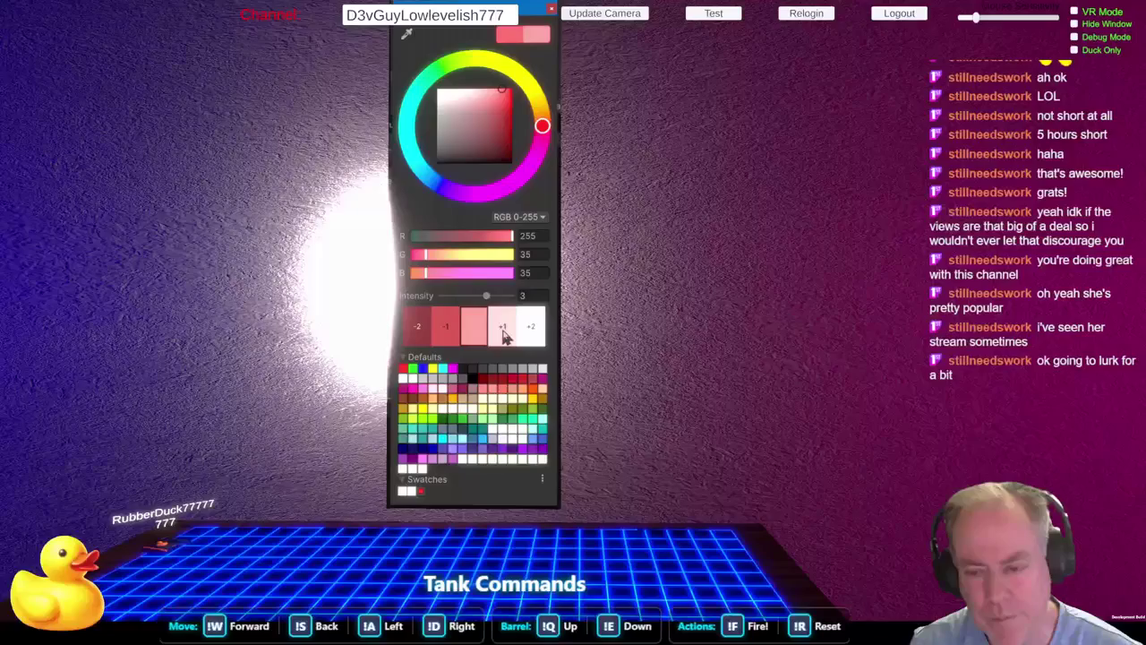
pyautogui.click(492, 93)
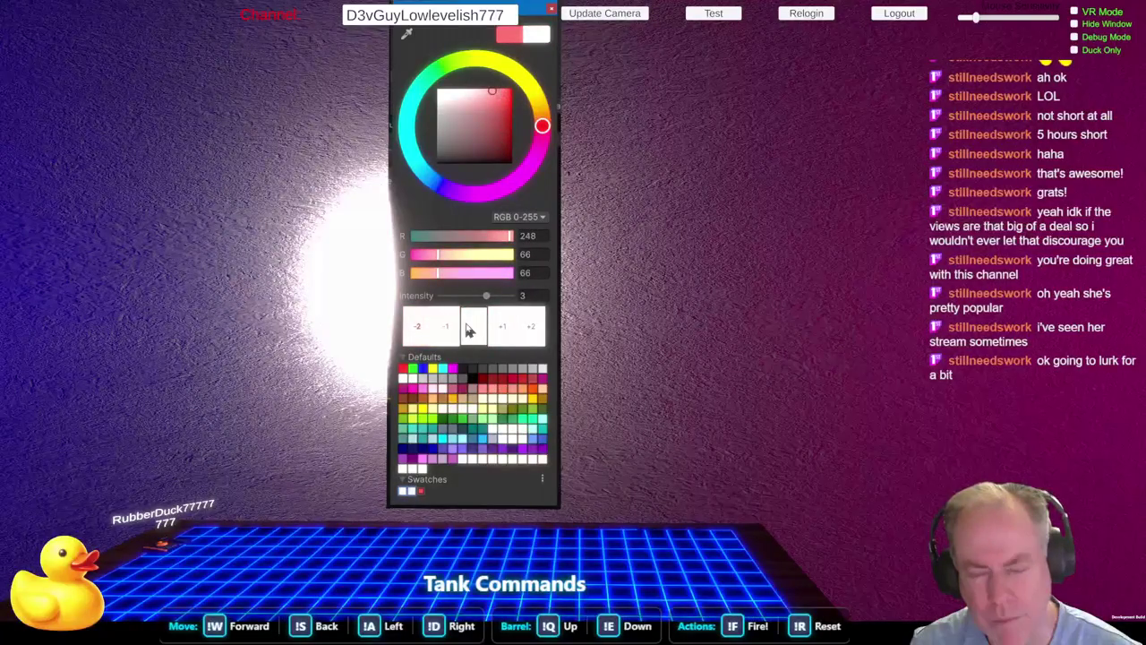
pyautogui.click(500, 109)
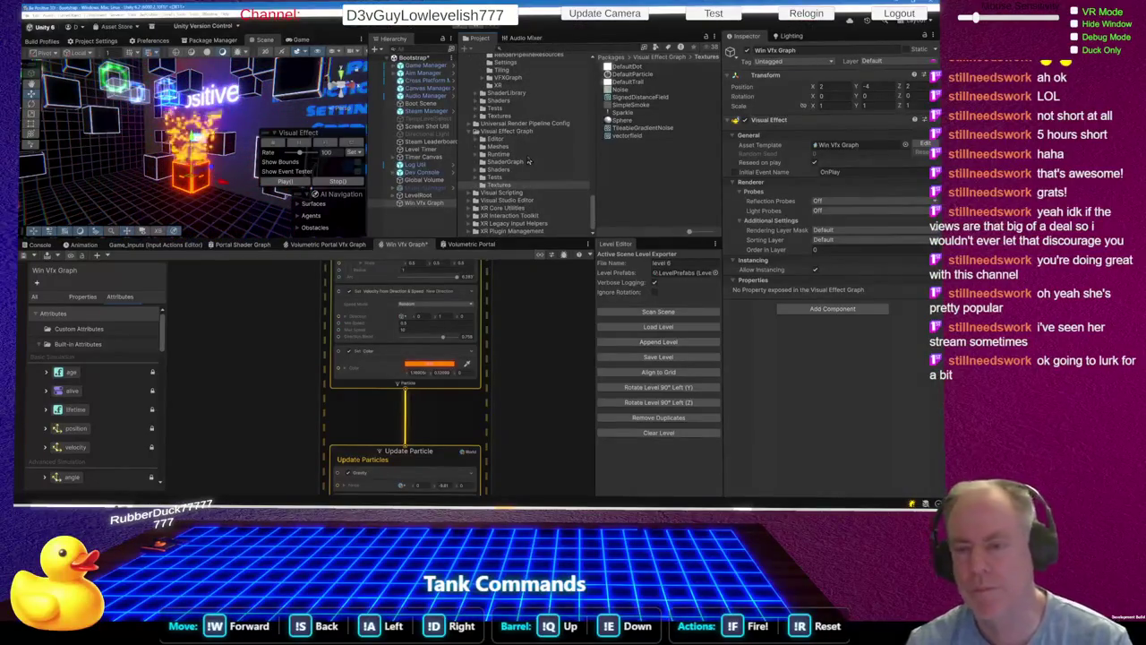
# Step: Collapse the Universal Render Pipeline package folder in the Project folder tree
pyautogui.scroll(5, 524, 152)
pyautogui.scroll(5, 515, 142)
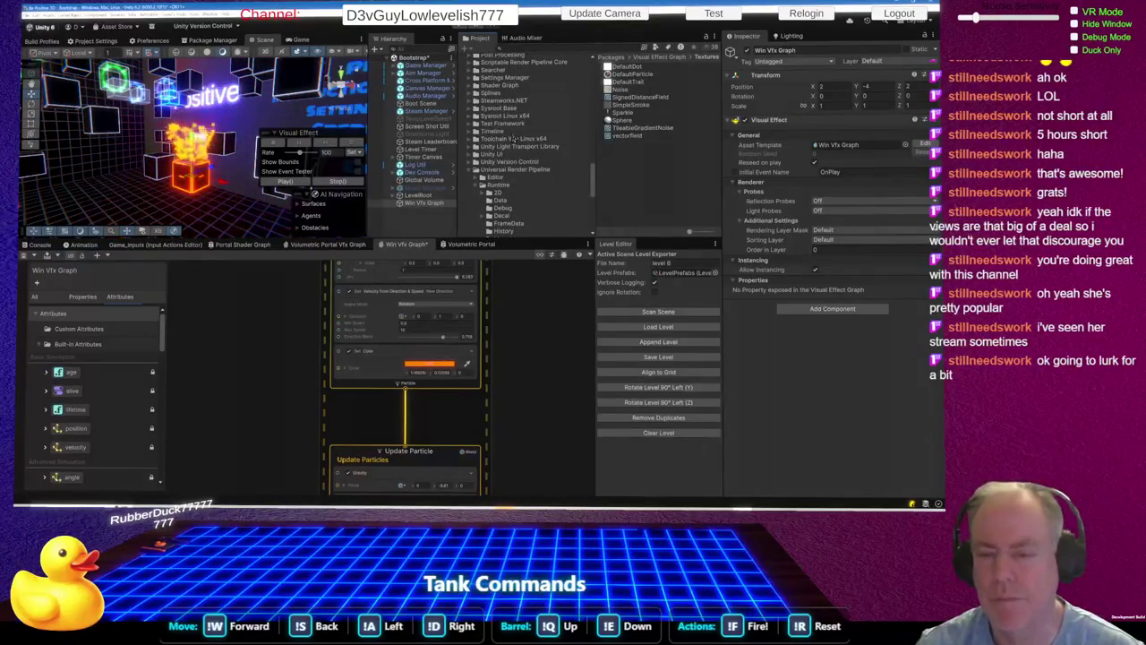
pyautogui.scroll(-3, 513, 138)
pyautogui.scroll(-2, 502, 154)
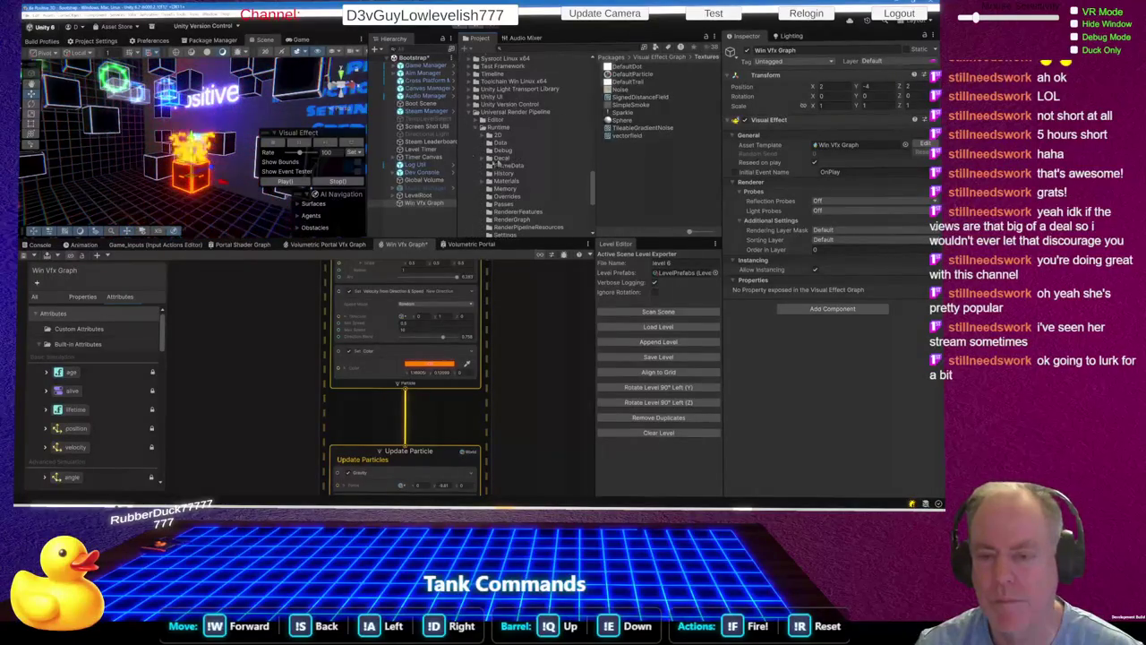
pyautogui.click(478, 112)
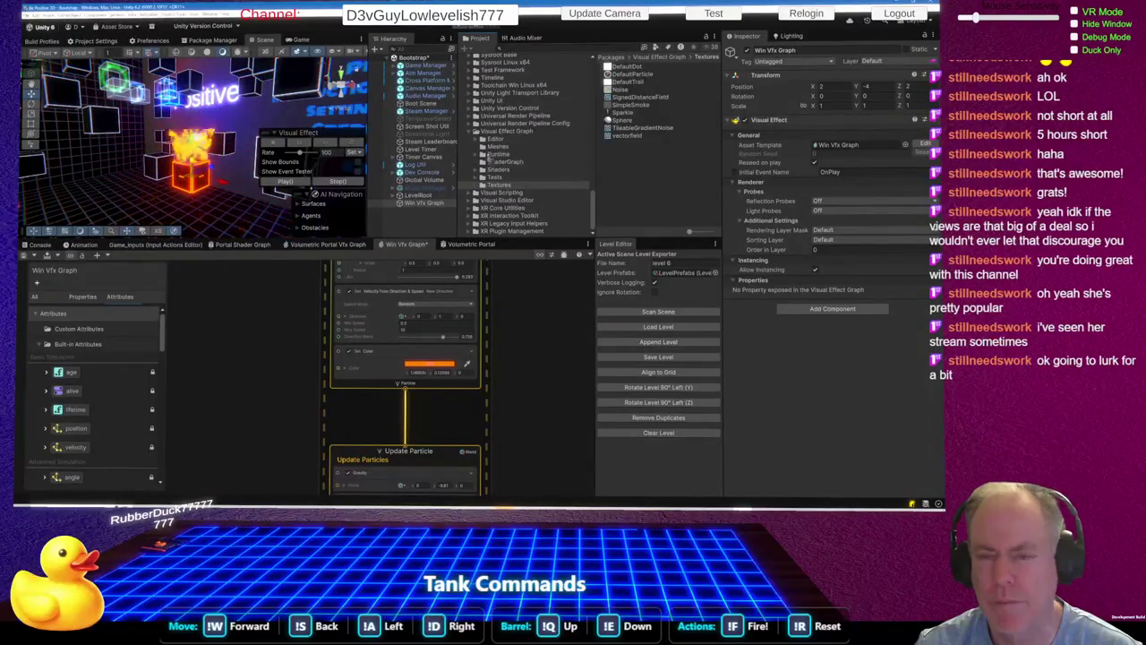
pyautogui.scroll(10, 474, 147)
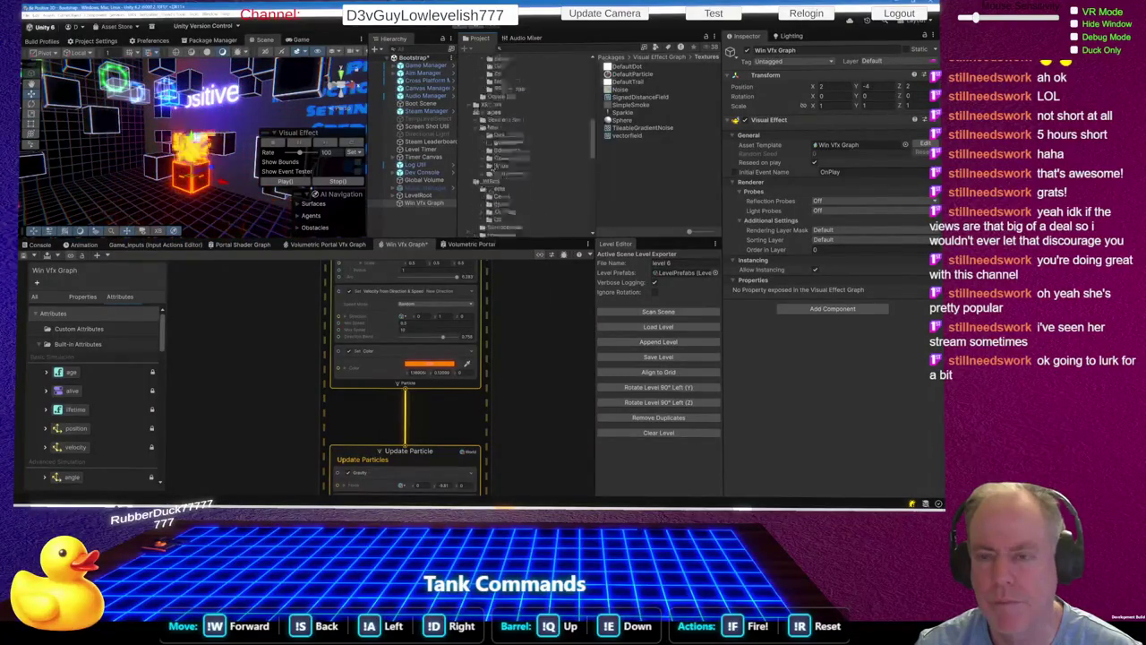
pyautogui.scroll(-5, 474, 134)
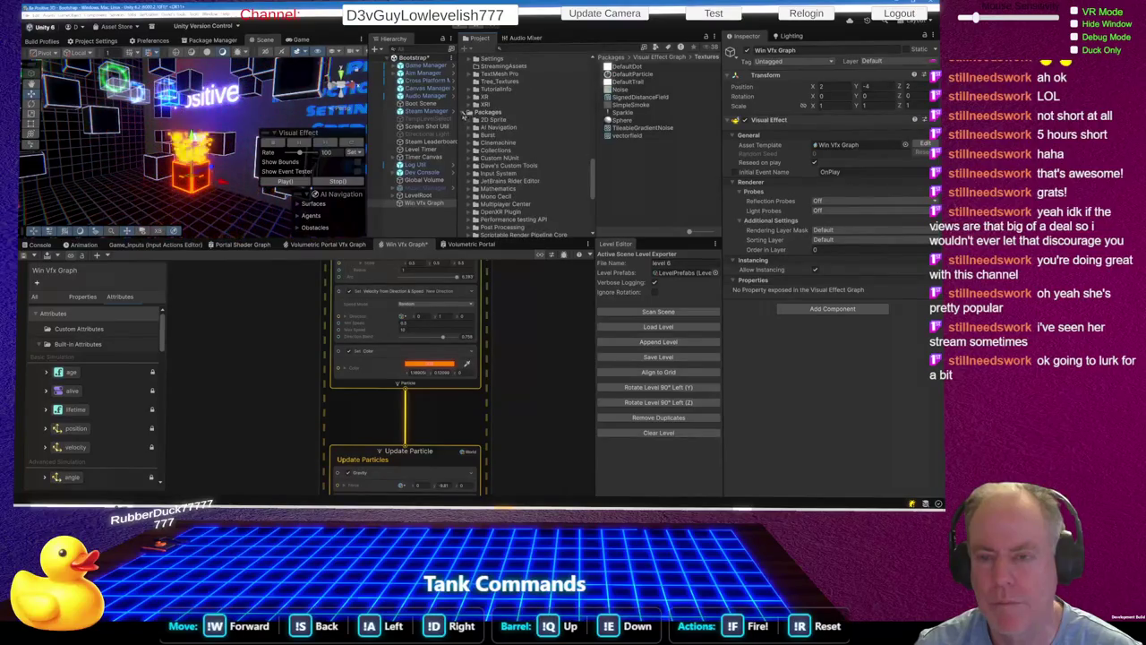
pyautogui.scroll(5, 463, 118)
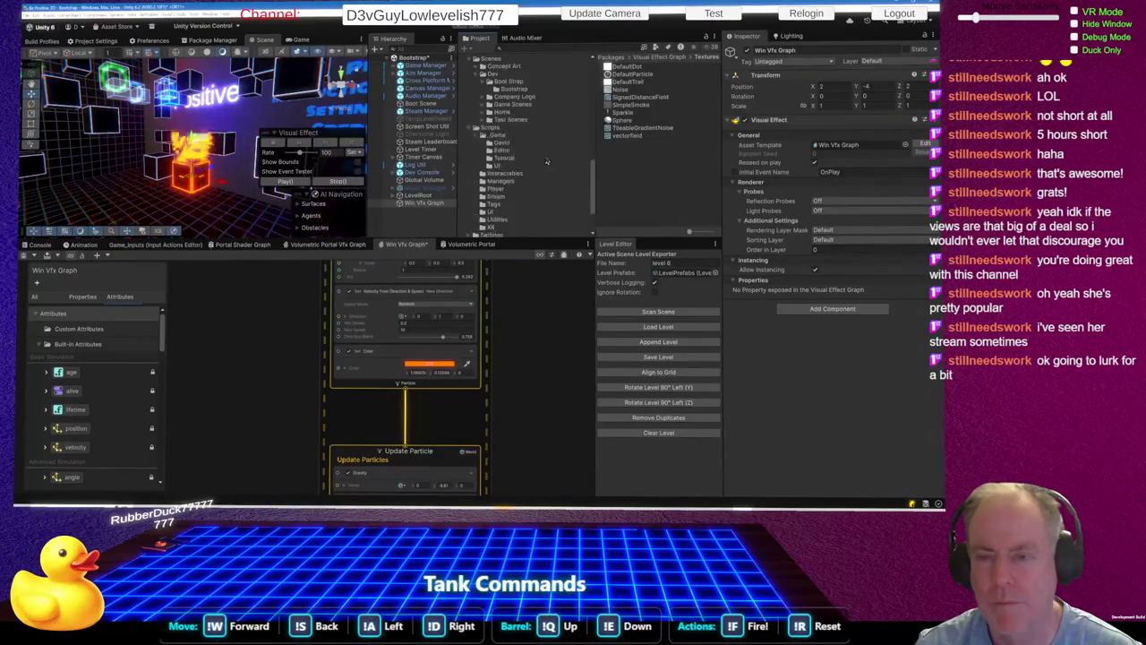
# Step: Save the Win Vfx Graph object as a prefab in Assets/Resources/Prefabs/_Game
pyautogui.scroll(3, 528, 133)
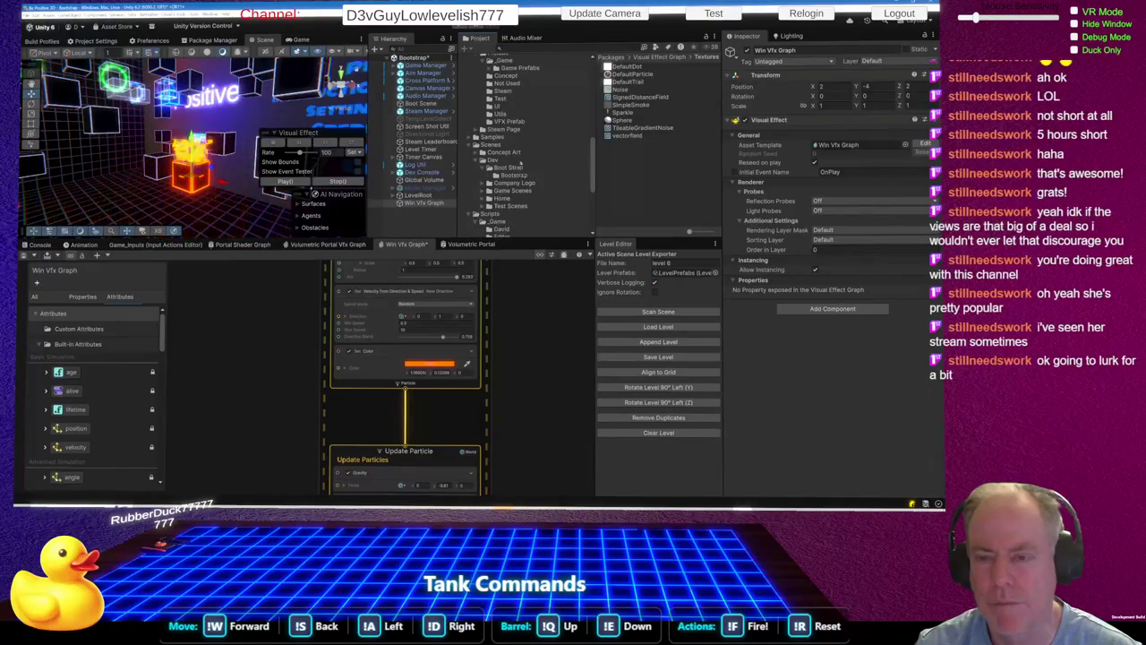
pyautogui.click(516, 69)
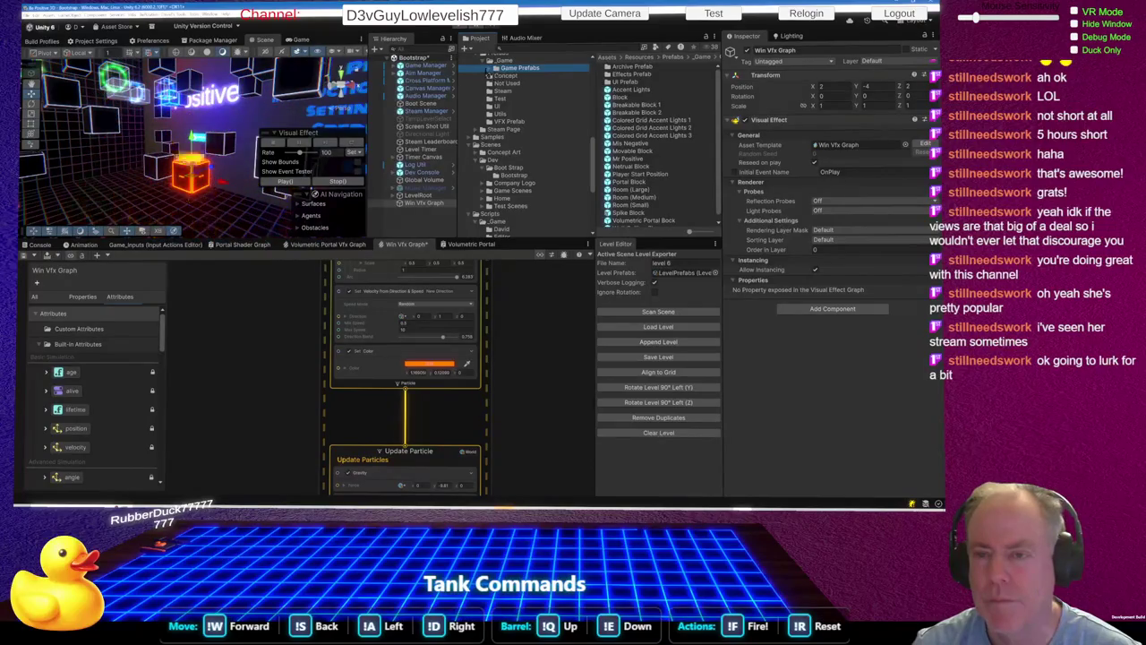
pyautogui.click(495, 67)
pyautogui.click(506, 59)
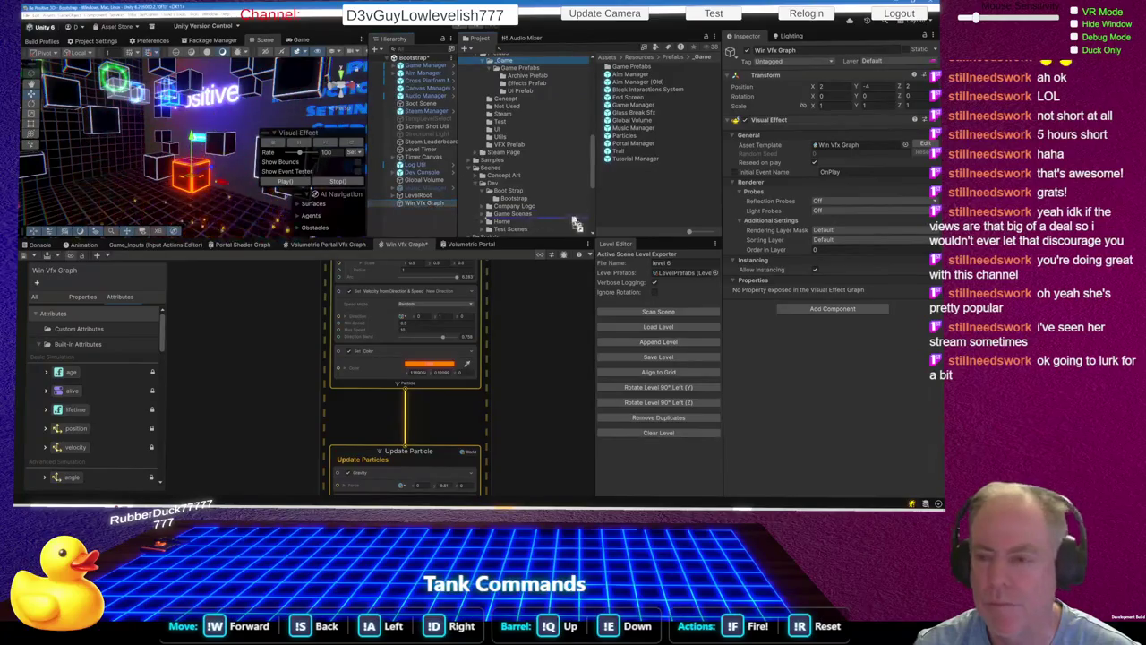
pyautogui.moveTo(624, 209); pyautogui.dragTo(621, 205)
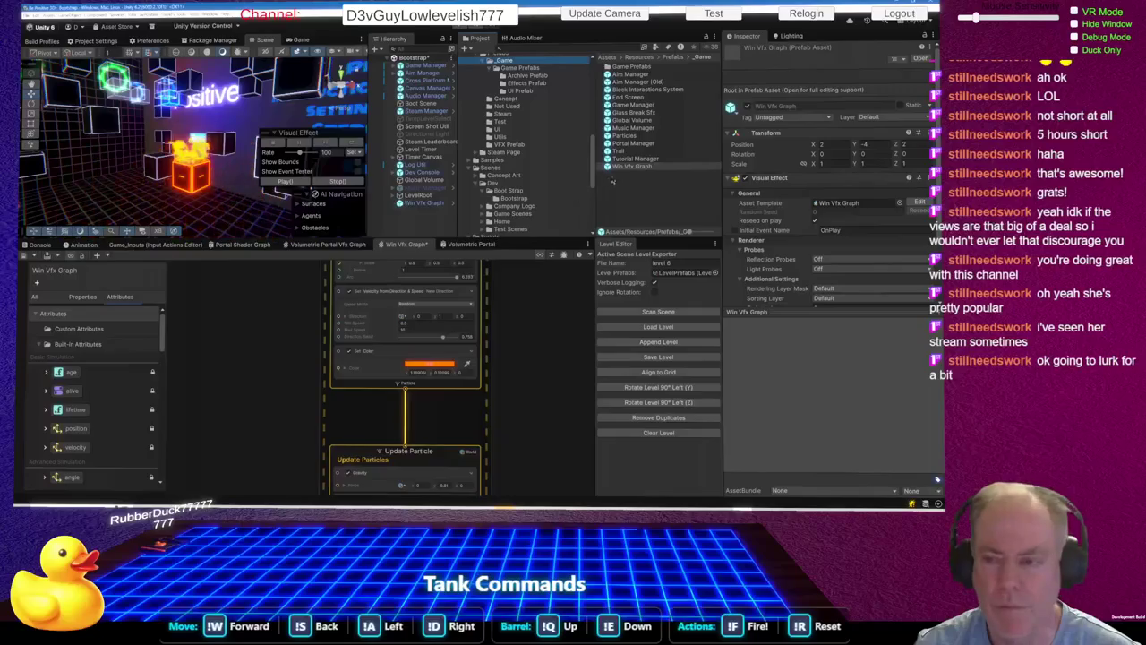
# Step: Duplicate the Win Vfx Graph object to create Win Vfx Graph (1)
pyautogui.click(421, 204)
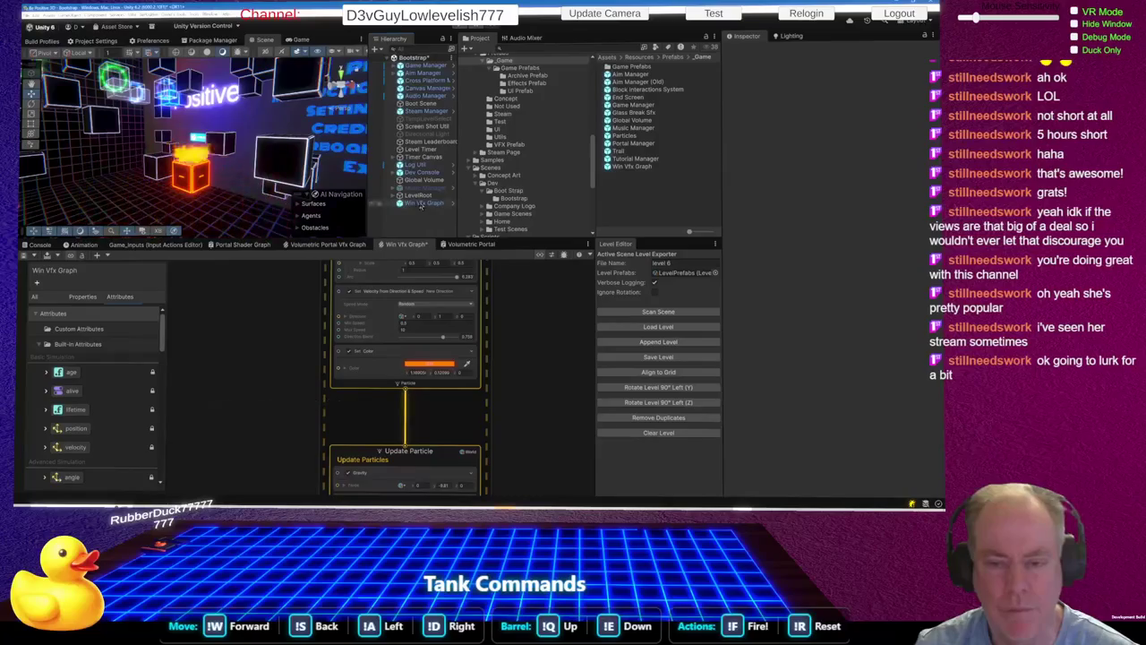
pyautogui.click(456, 222)
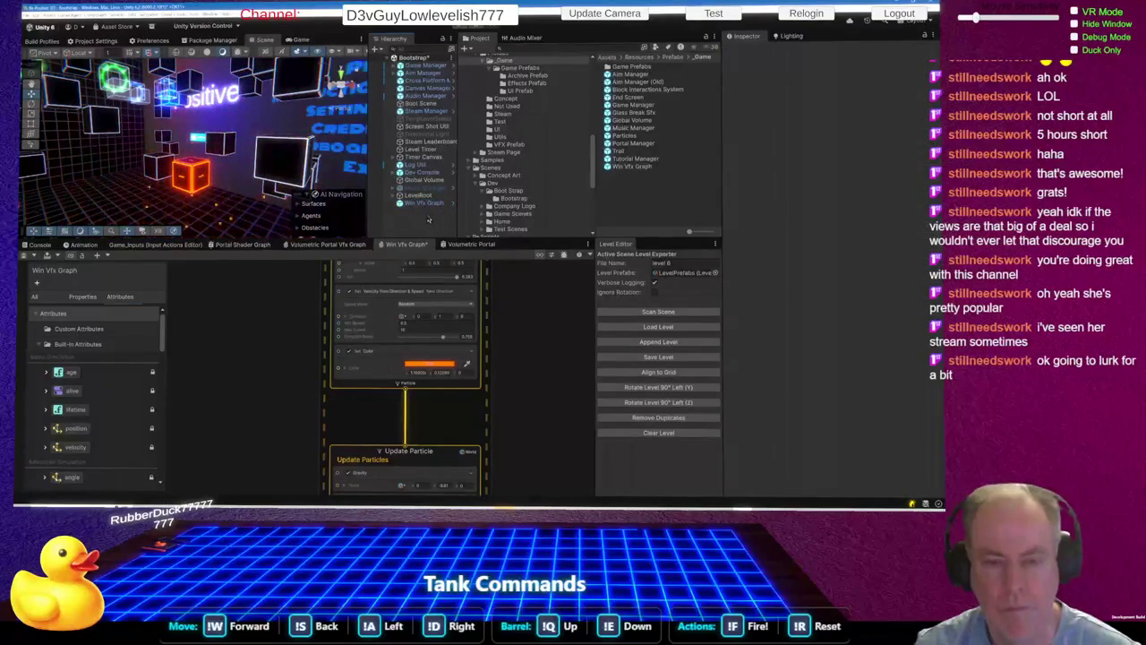
pyautogui.click(425, 204)
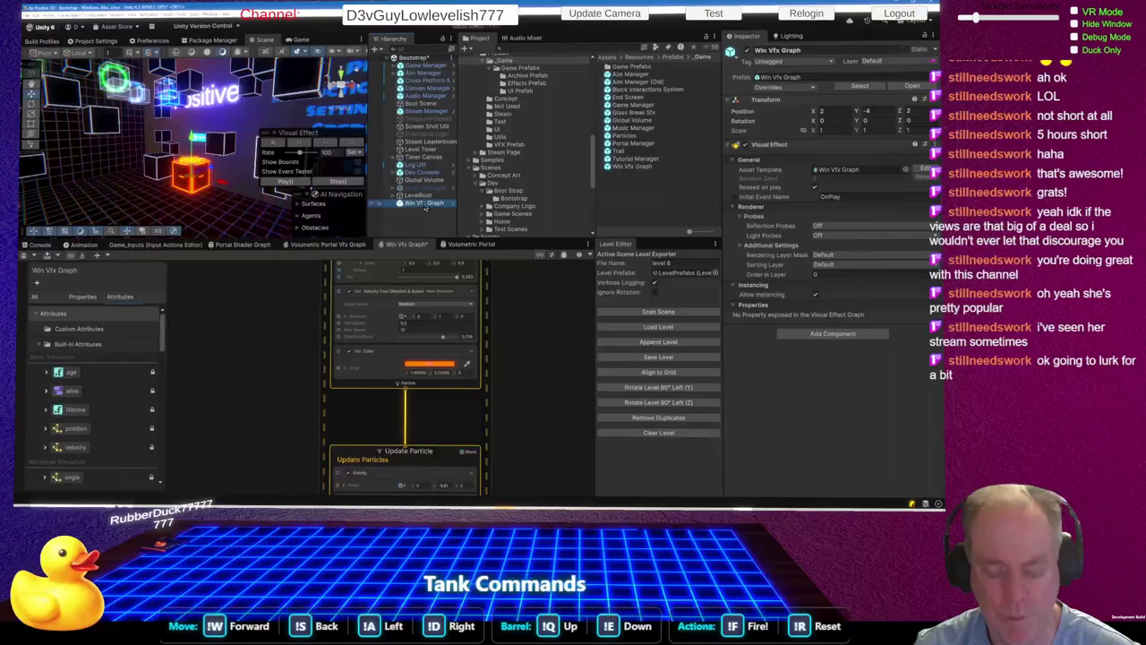
pyautogui.press('super+d')
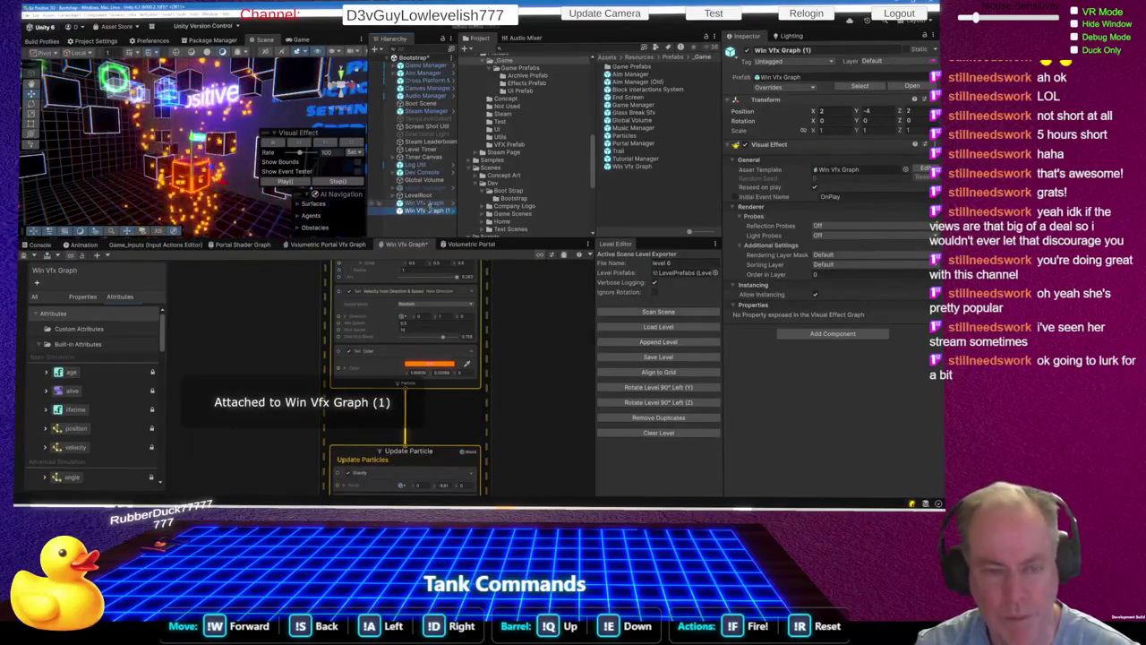
# Step: Inspect the scene by selecting Mr Positive #1 and Win Vfx Graph (1), orbiting the view
pyautogui.click(210, 168)
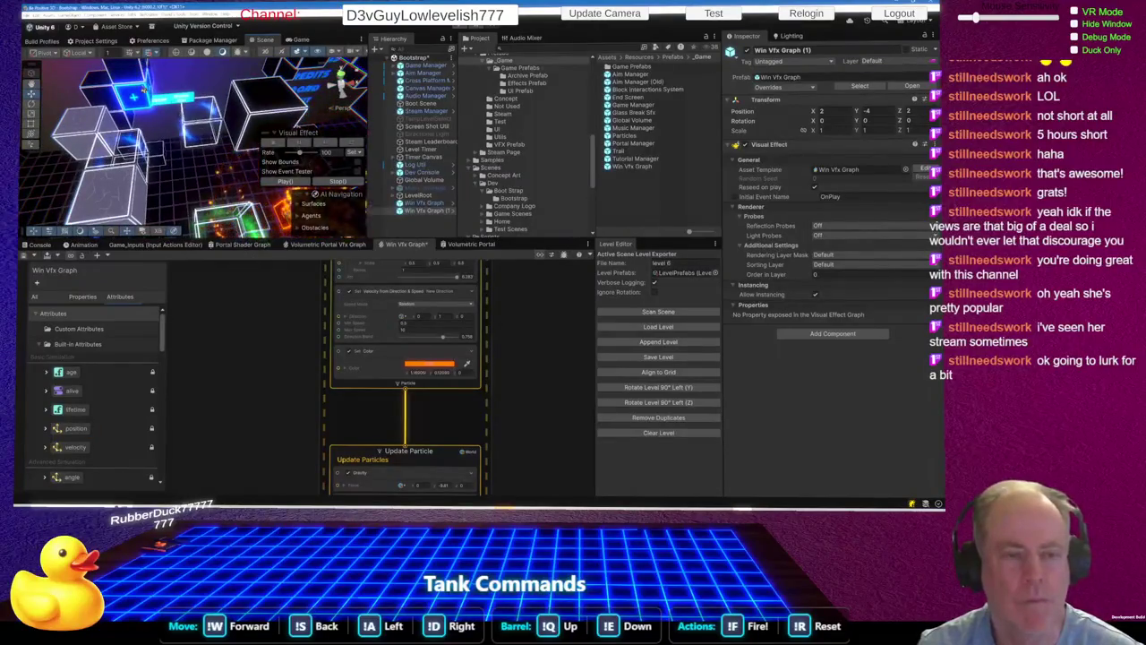
pyautogui.click(136, 94)
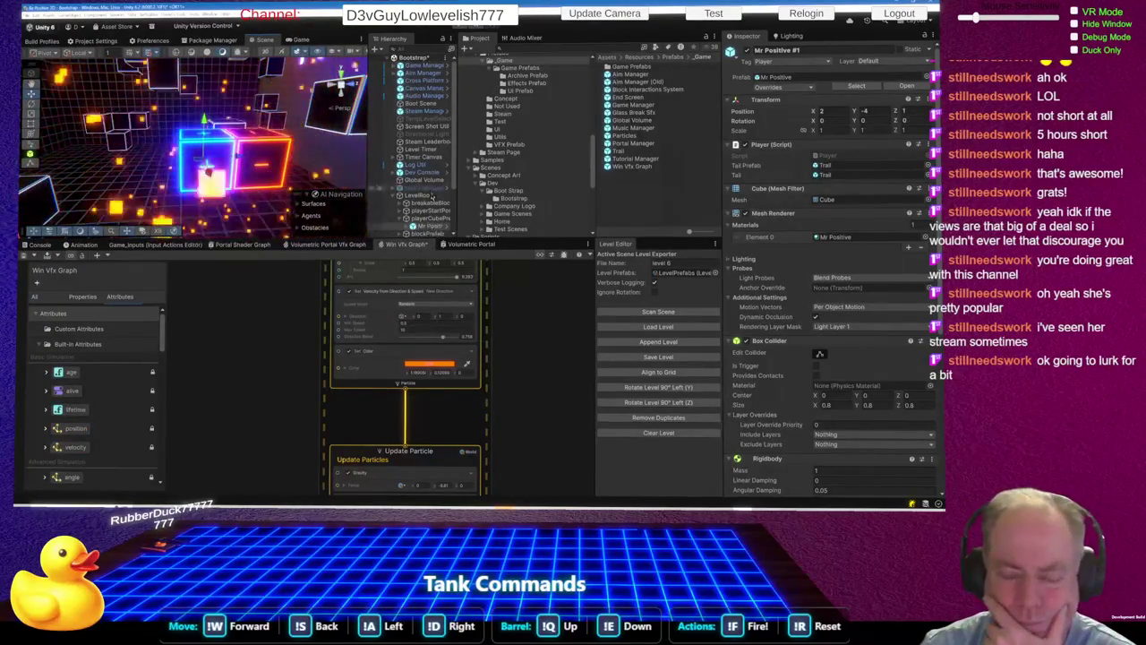
pyautogui.scroll(-3, 430, 196)
pyautogui.click(423, 232)
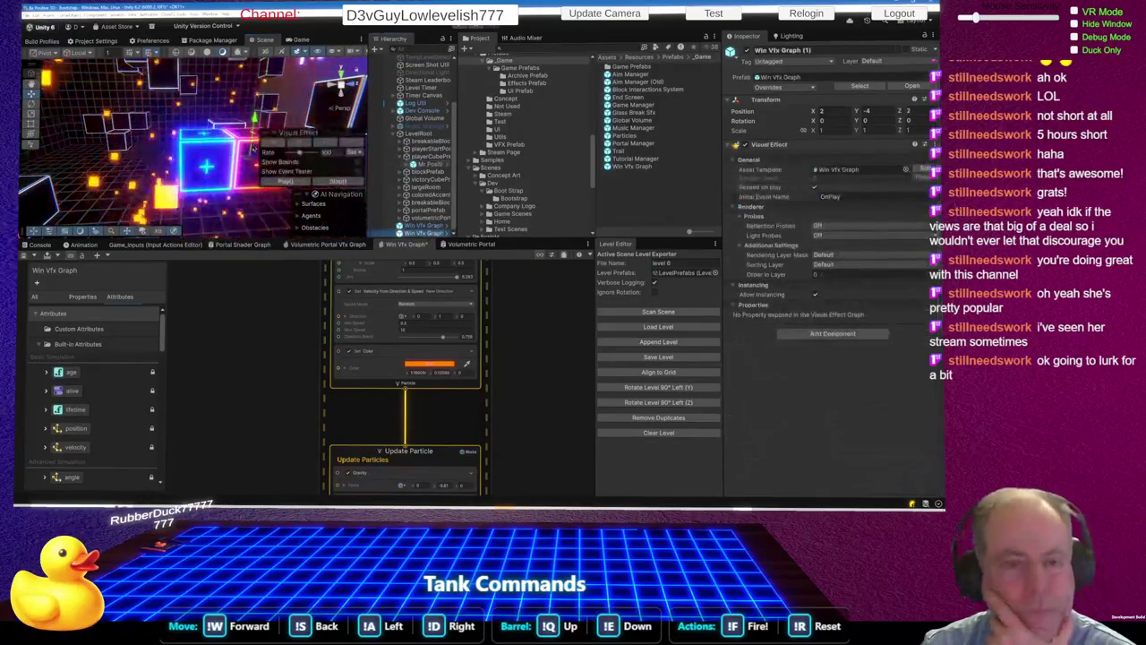
pyautogui.moveTo(250, 152)
pyautogui.mouseDown()
pyautogui.moveTo(216, 154)
pyautogui.moveTo(269, 177)
pyautogui.mouseUp()
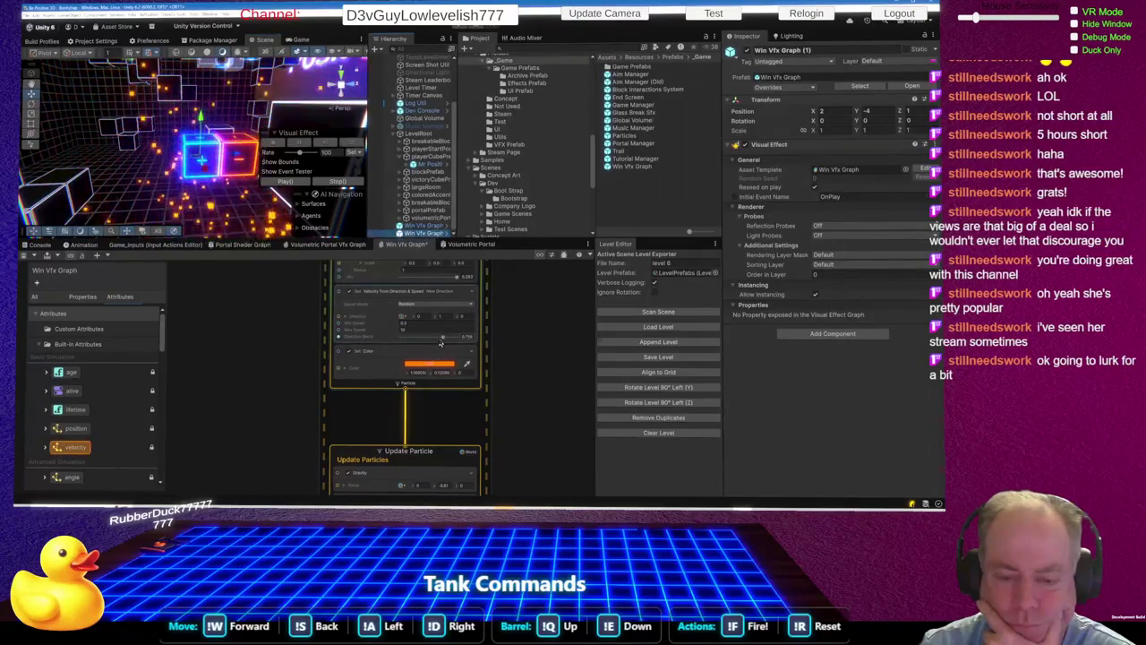
pyautogui.moveTo(342, 367); pyautogui.dragTo(286, 368)
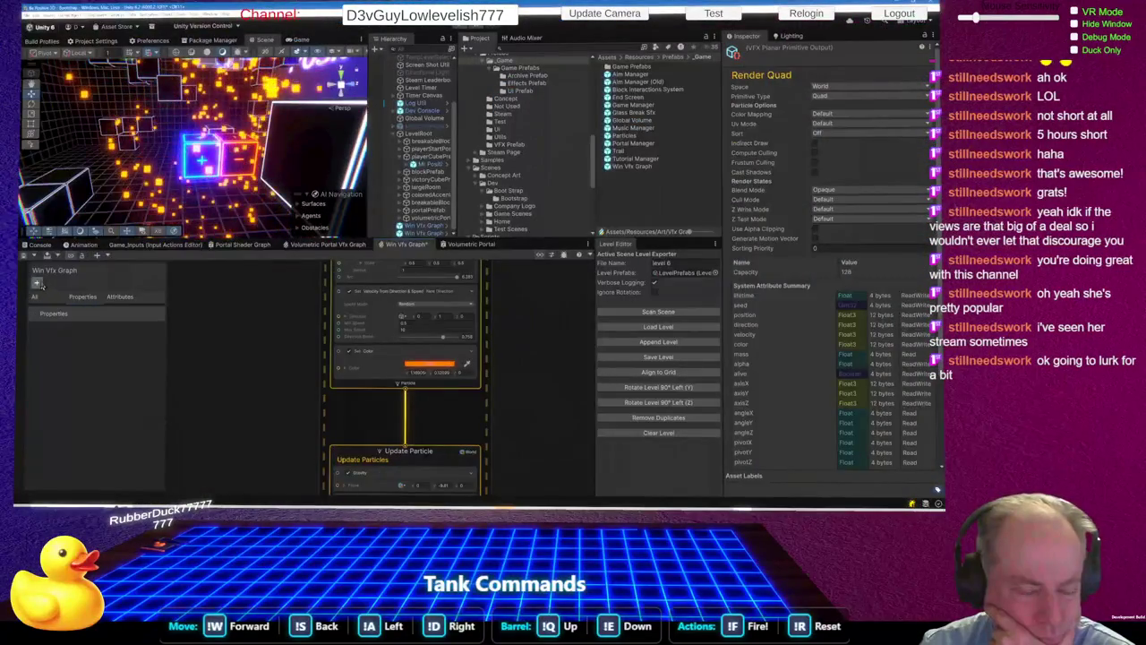
# Step: Add a Color property named 'Color' and connect it to Set Color's input
pyautogui.click(146, 299)
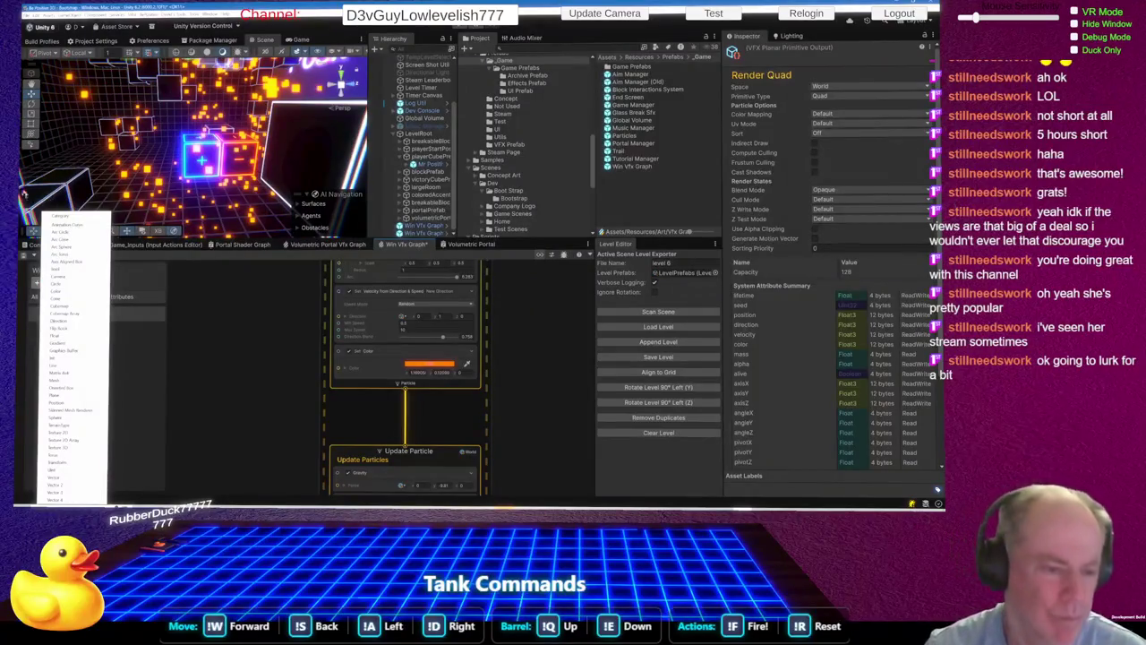
pyautogui.click(71, 291)
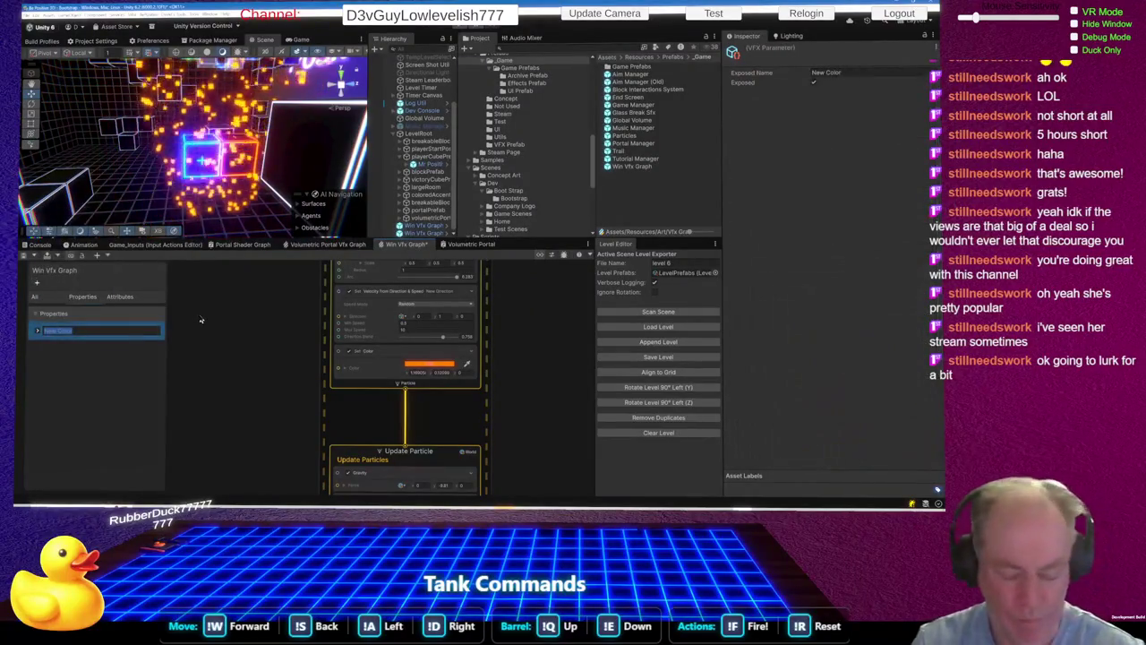
pyautogui.write('Color')
pyautogui.press('Return')
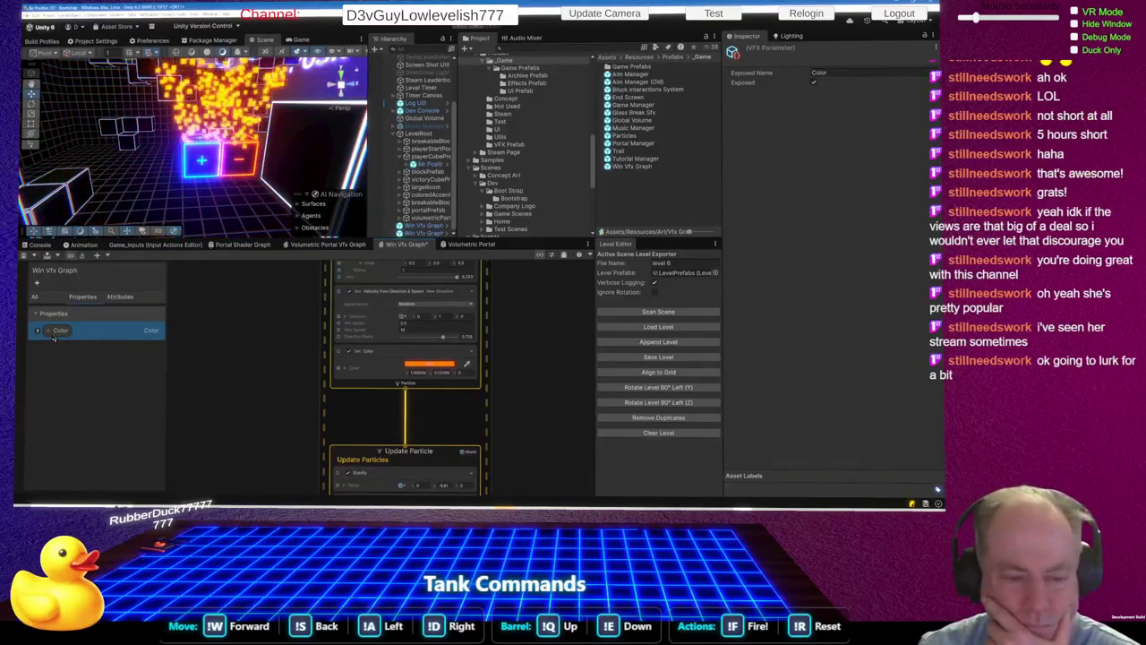
pyautogui.moveTo(54, 330)
pyautogui.mouseDown()
pyautogui.moveTo(245, 327)
pyautogui.moveTo(228, 363)
pyautogui.moveTo(339, 372)
pyautogui.mouseUp()
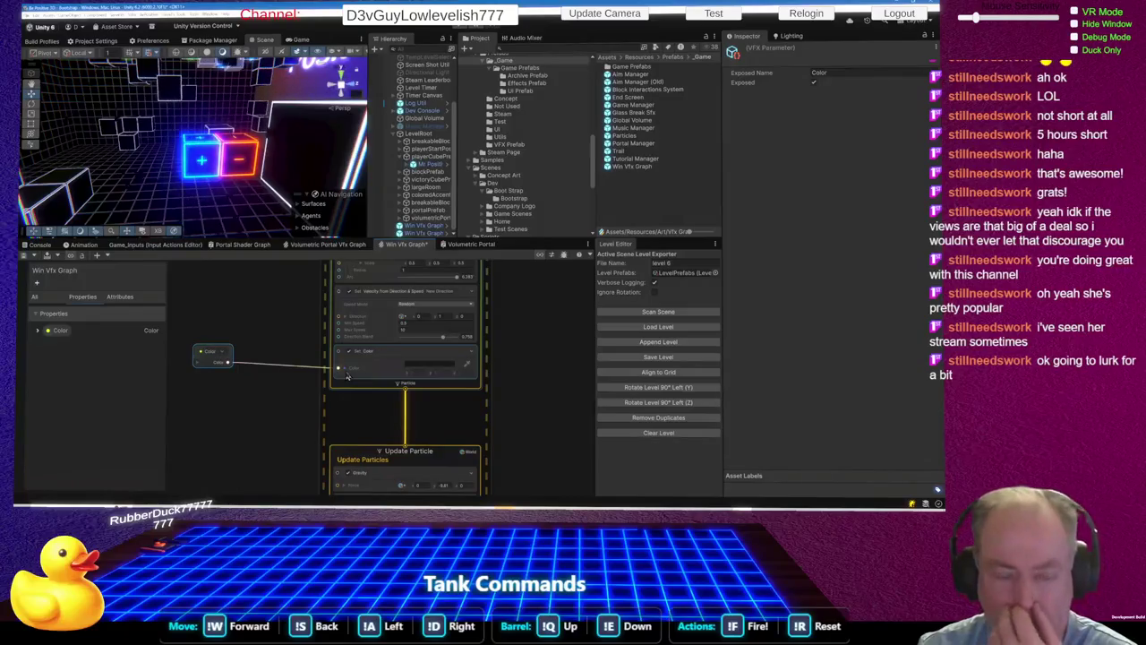
# Step: Expand the Color property's settings and bring up its Value colour picker
pyautogui.click(59, 331)
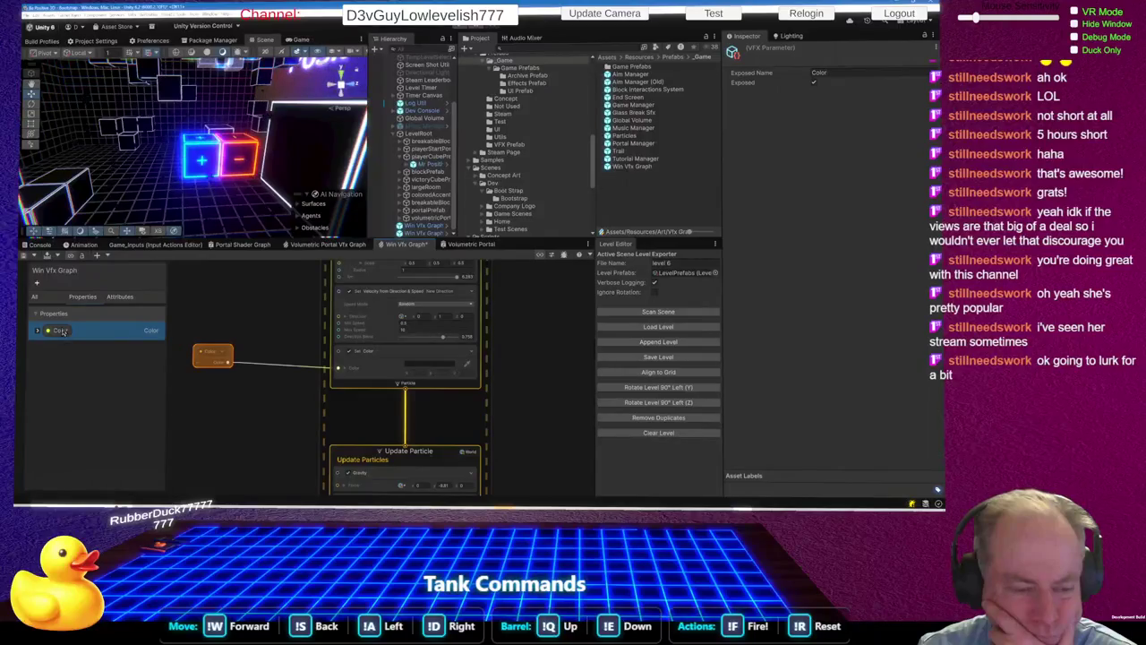
pyautogui.click(36, 331)
pyautogui.click(103, 359)
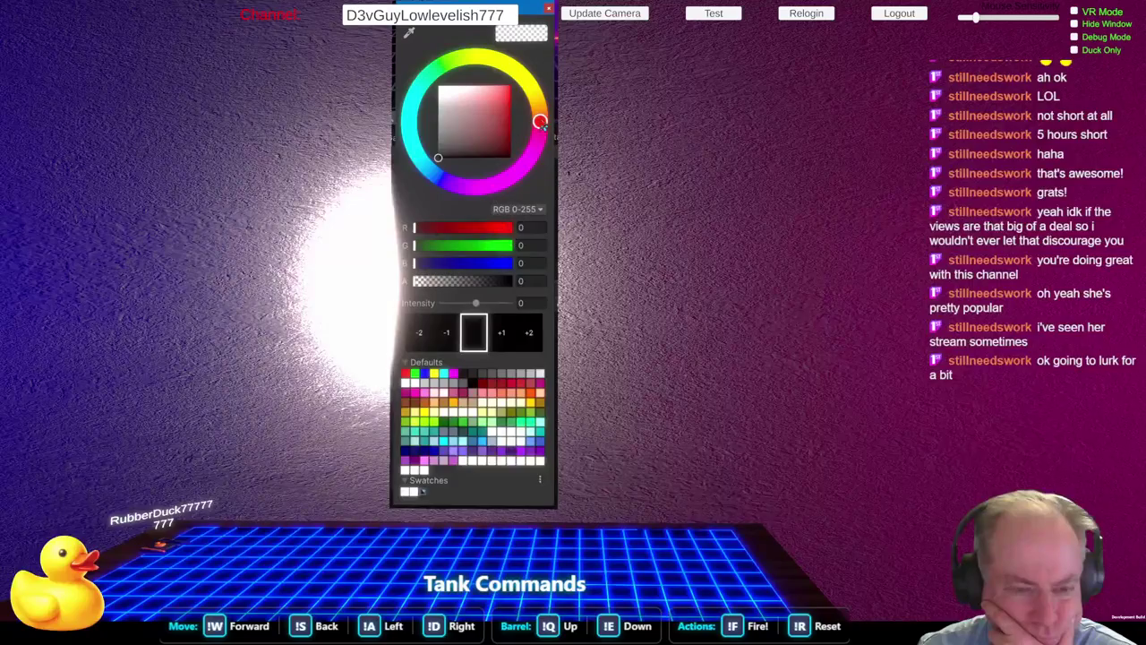
# Step: Make the exposed Color default white (255, 255, 255) with alpha raised to 255
pyautogui.click(435, 87)
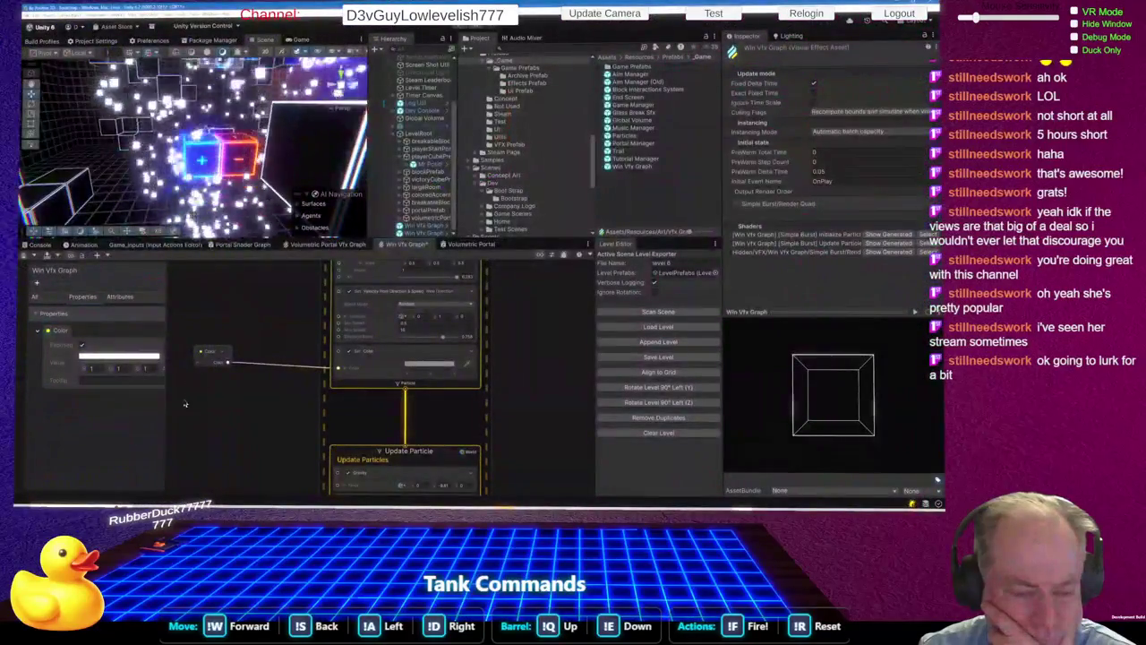
pyautogui.moveTo(166, 412)
pyautogui.mouseDown()
pyautogui.moveTo(245, 405)
pyautogui.moveTo(226, 400)
pyautogui.mouseUp()
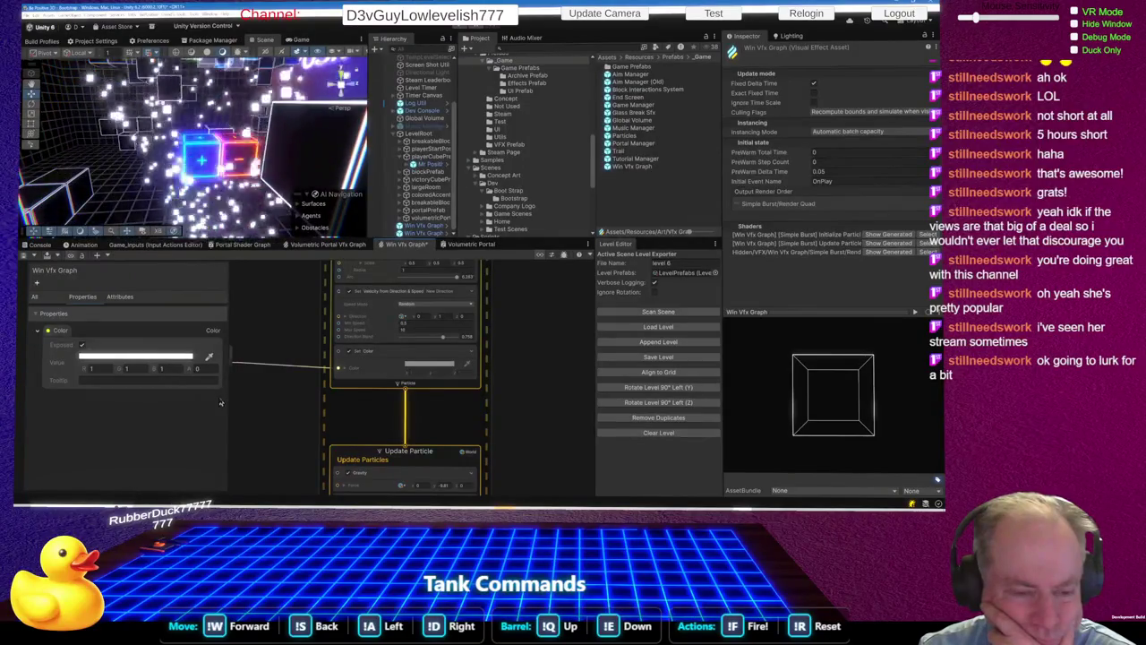
pyautogui.click(59, 331)
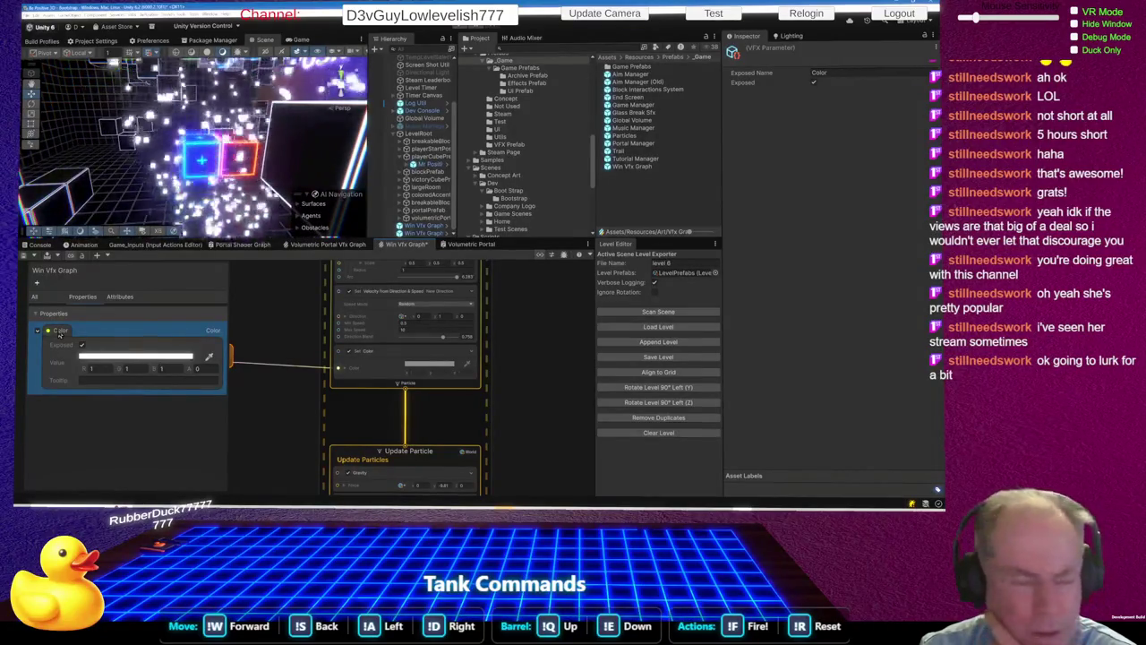
pyautogui.click(91, 380)
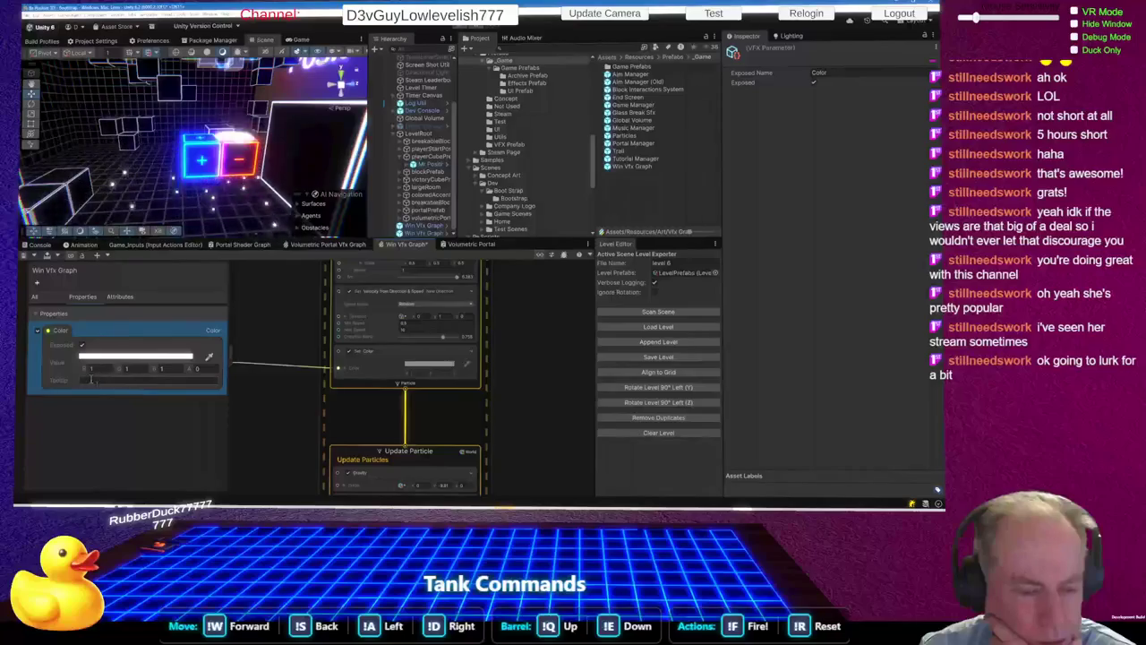
pyautogui.click(135, 357)
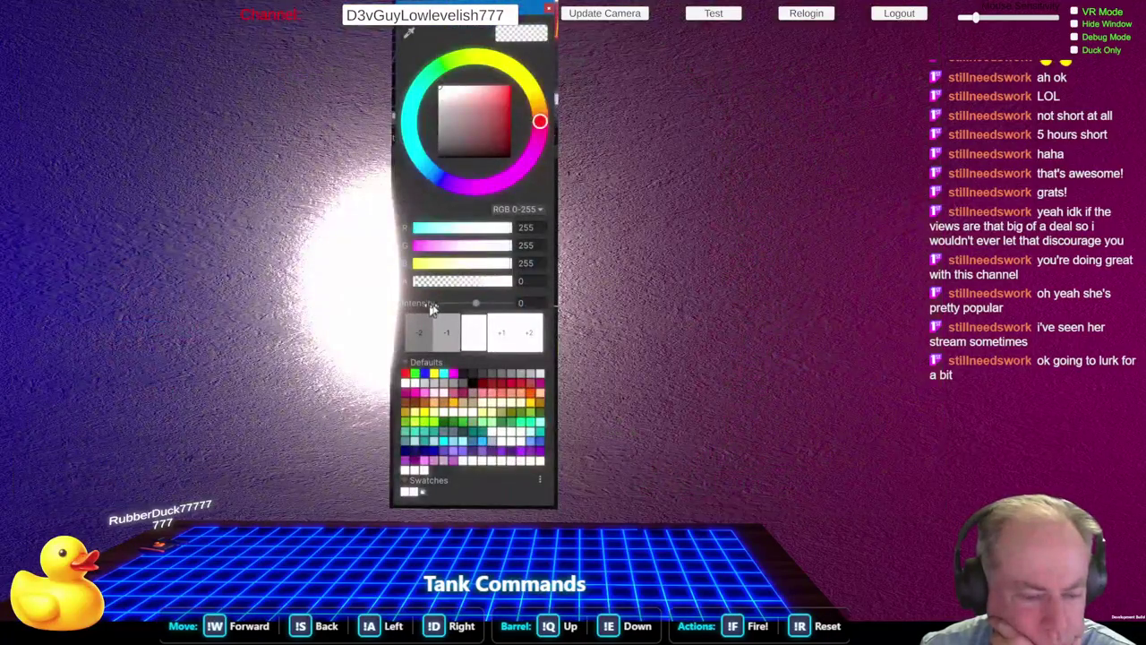
pyautogui.moveTo(464, 281); pyautogui.dragTo(515, 289)
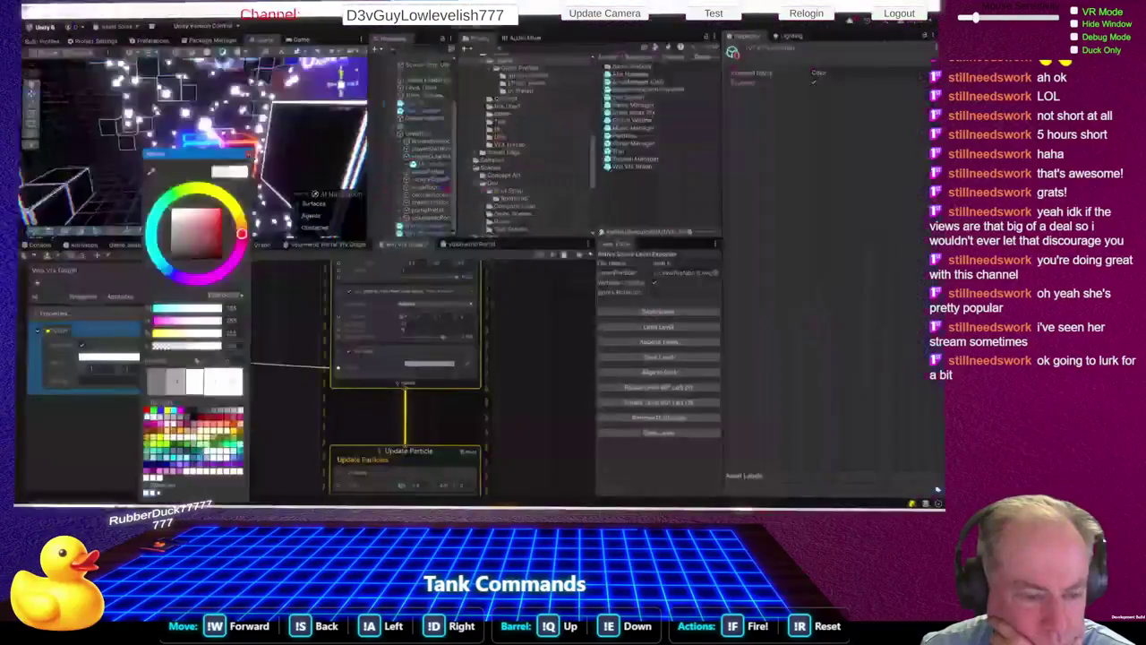
pyautogui.click(164, 397)
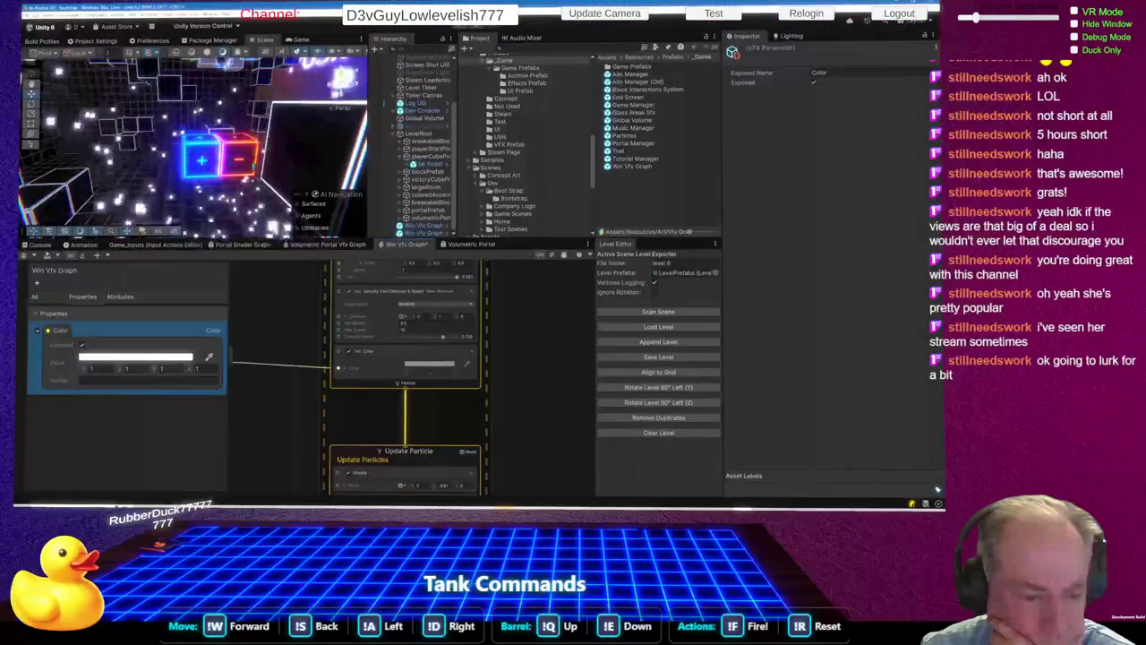
pyautogui.rightClick(125, 417)
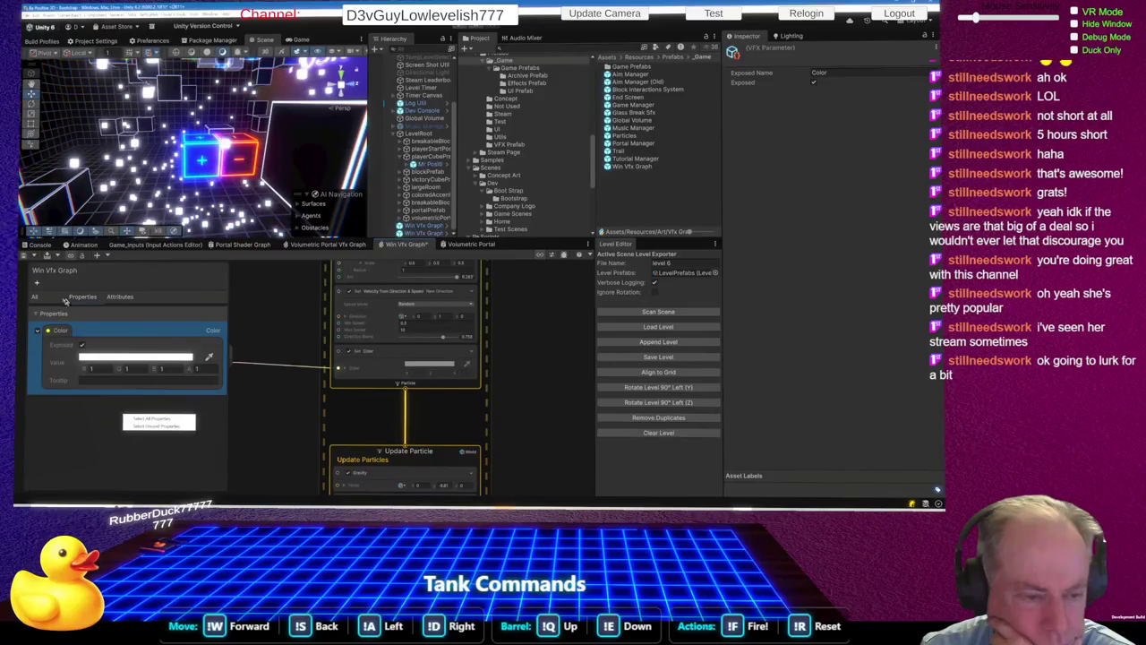
pyautogui.click(38, 283)
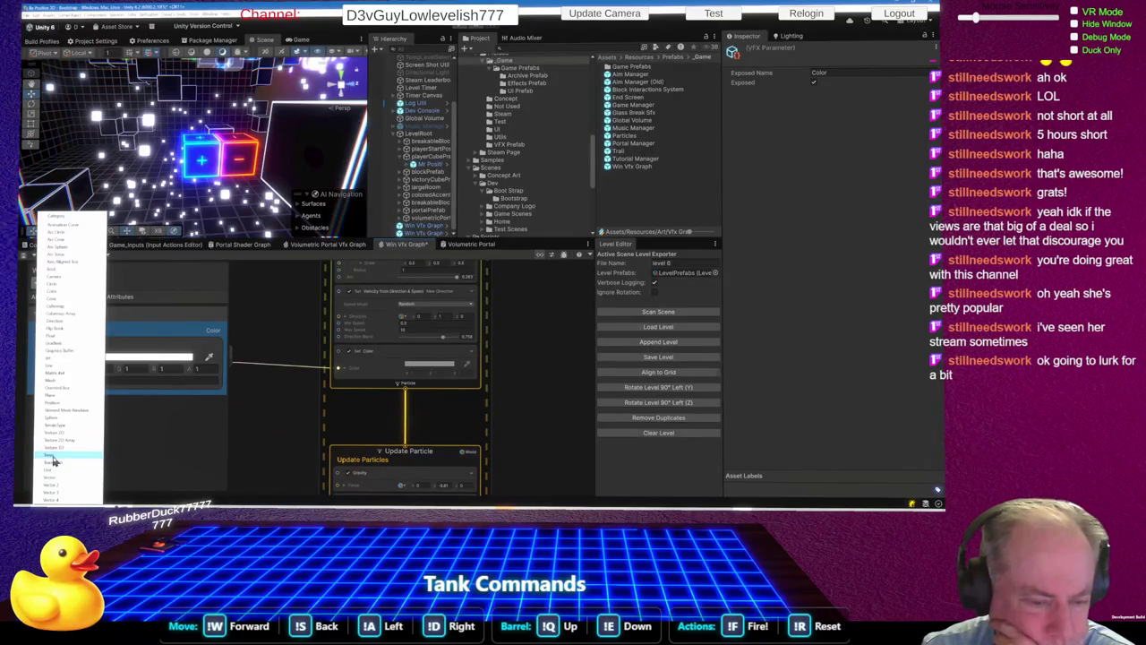
pyautogui.click(201, 303)
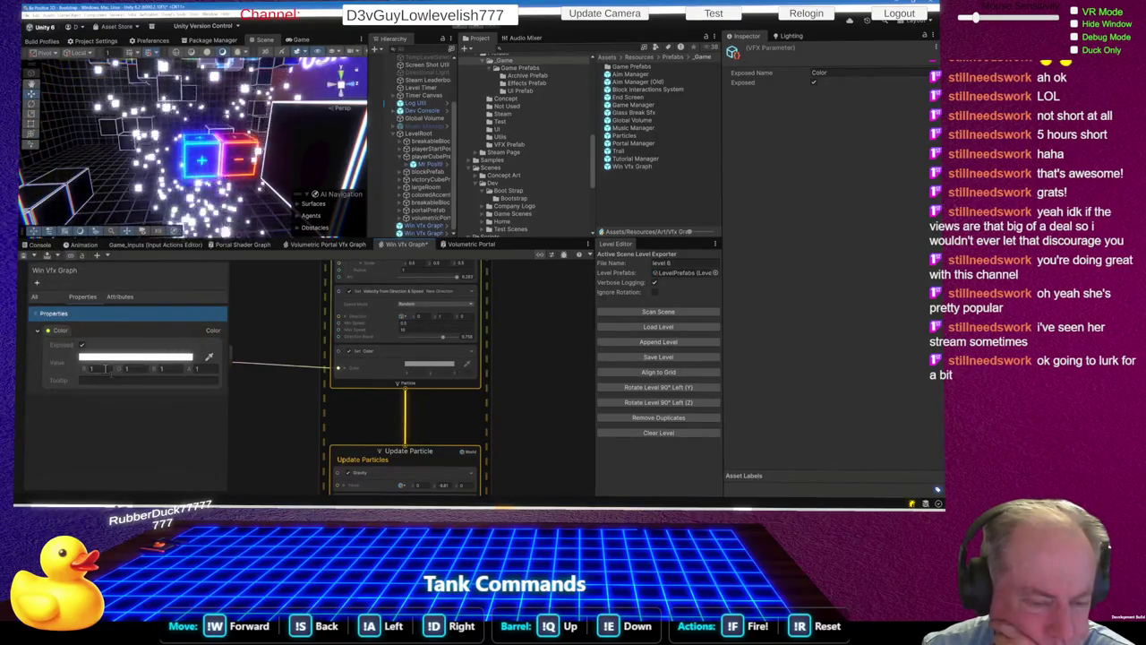
pyautogui.rightClick(361, 411)
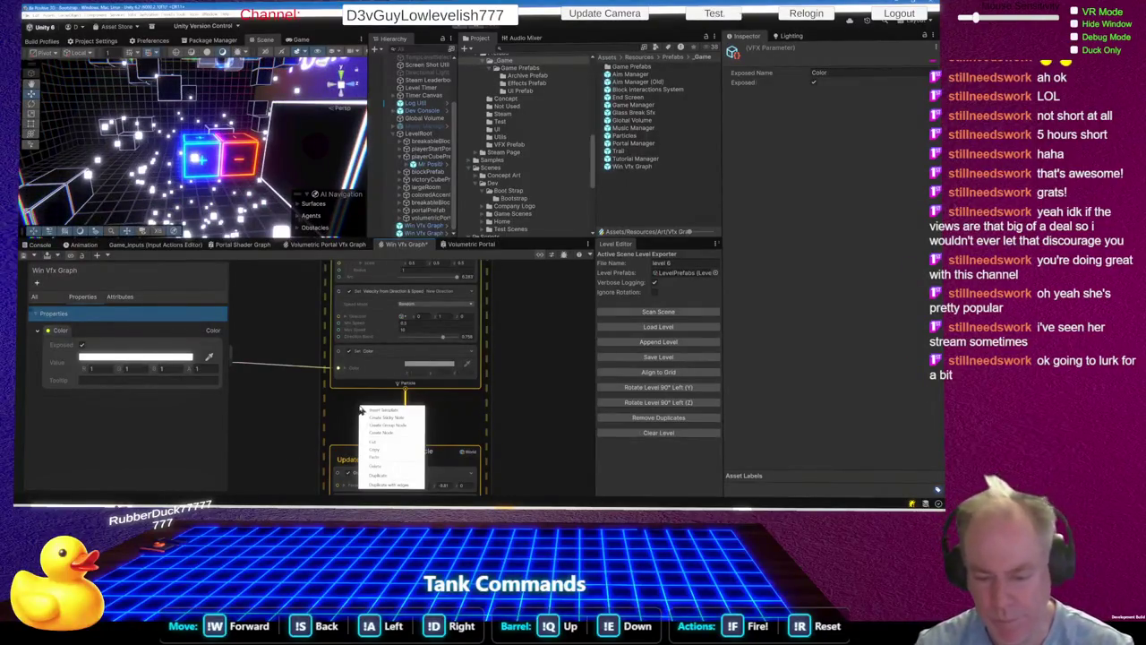
pyautogui.click(383, 432)
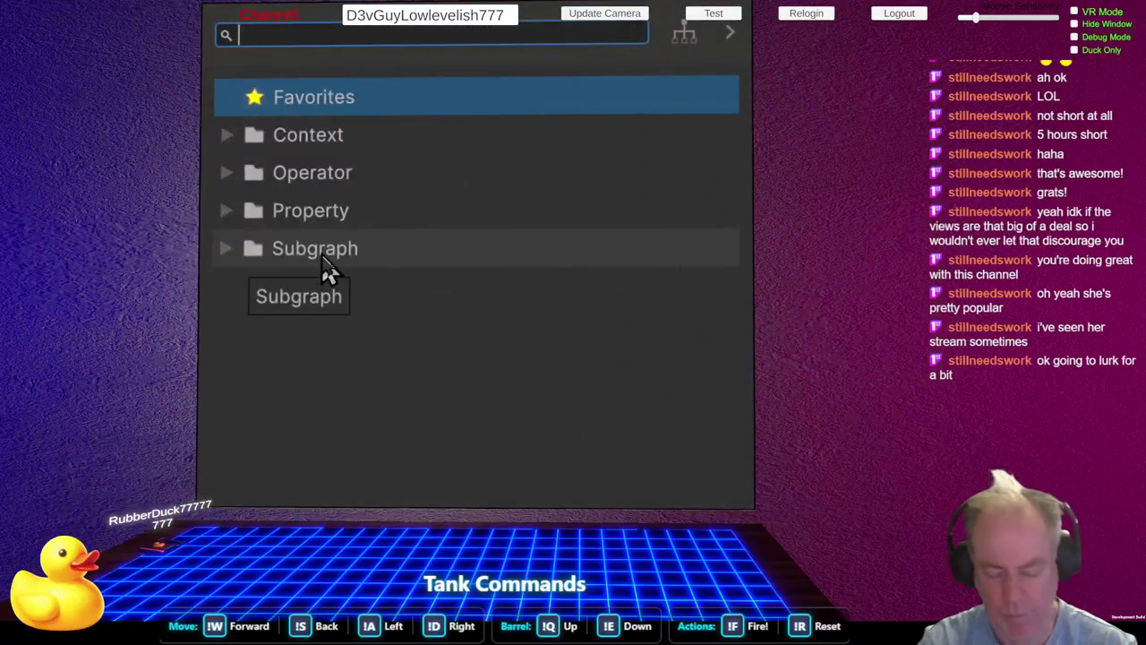
pyautogui.write('torus')
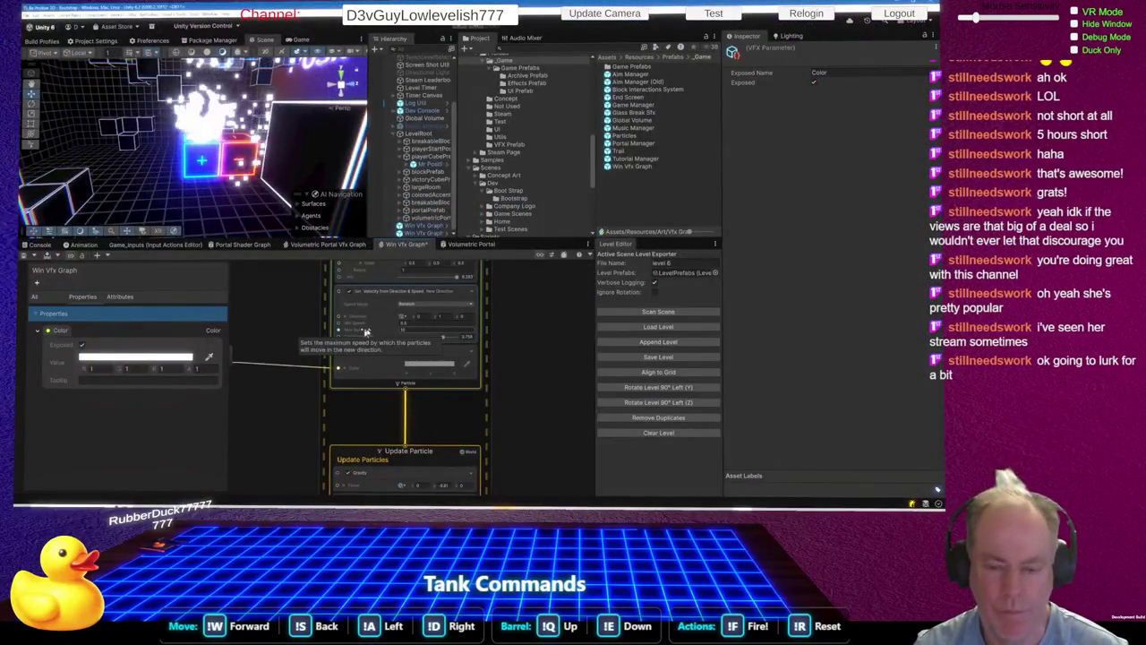
# Step: Give the Win Vfx Graph instance's Color override a saturated blue, then stop the effect
pyautogui.click(426, 225)
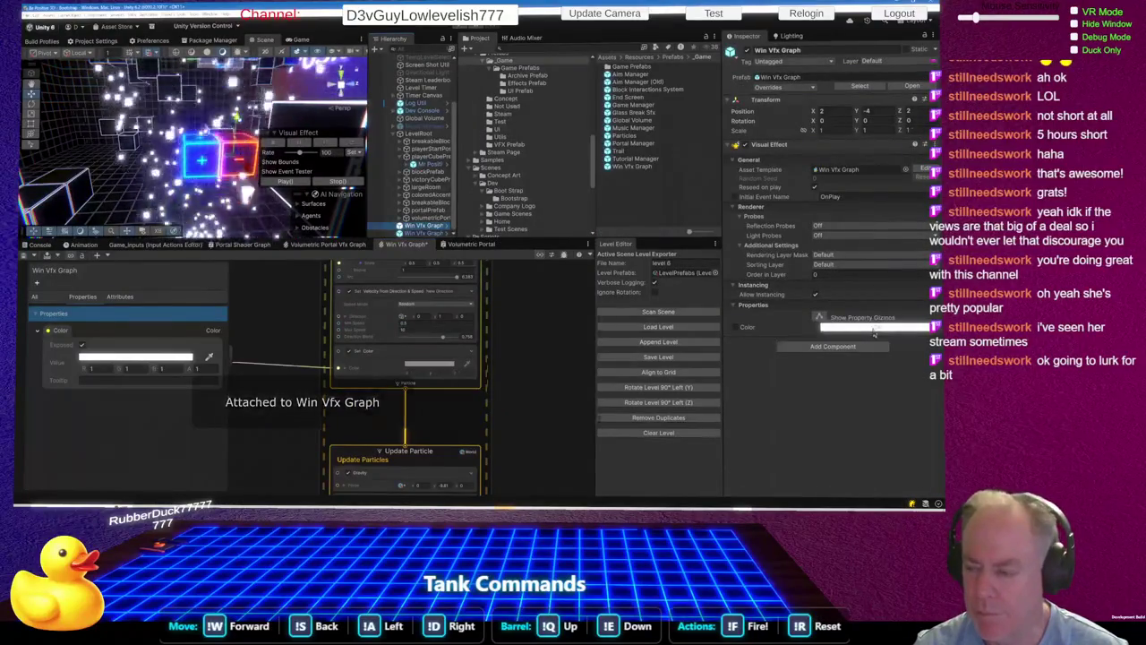
pyautogui.click(873, 328)
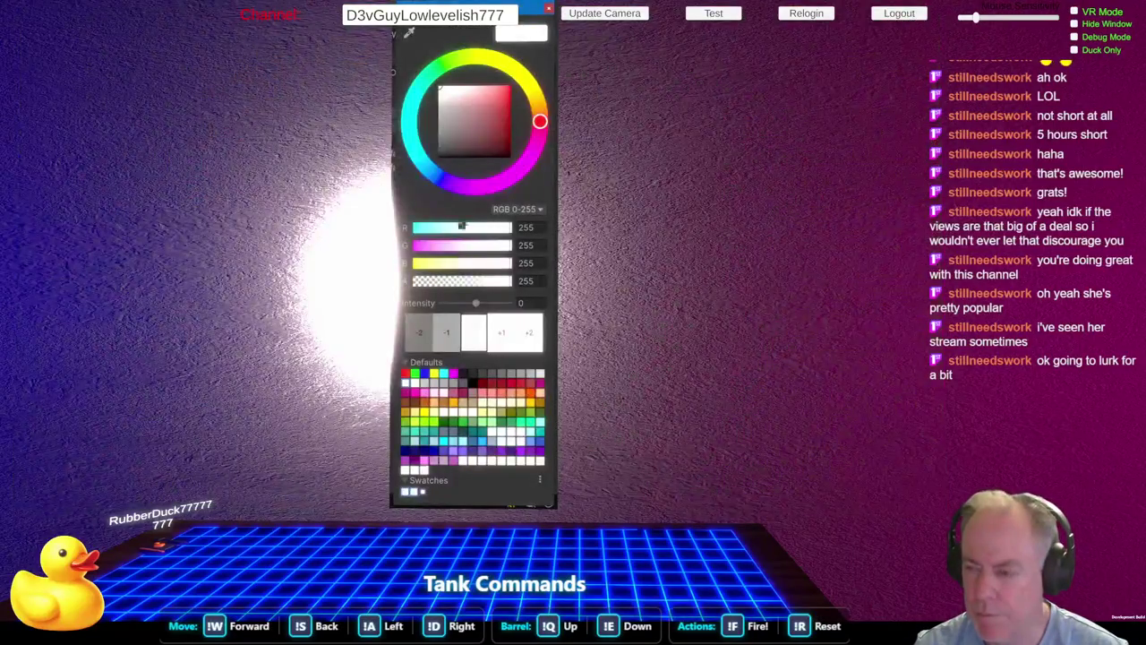
pyautogui.click(440, 178)
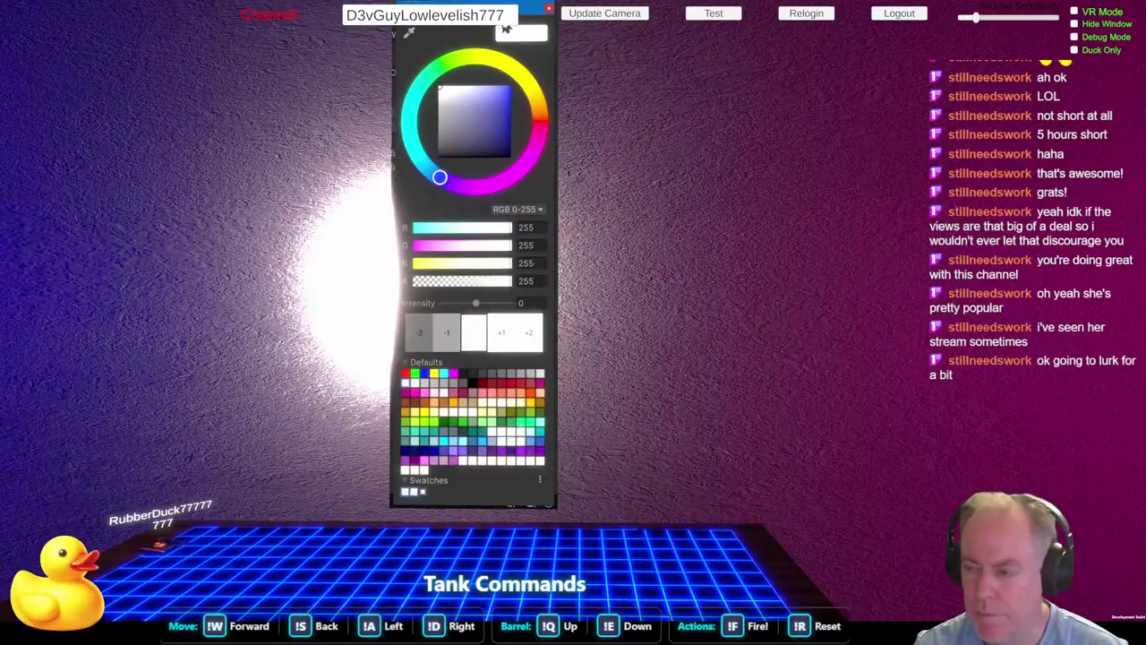
pyautogui.click(510, 86)
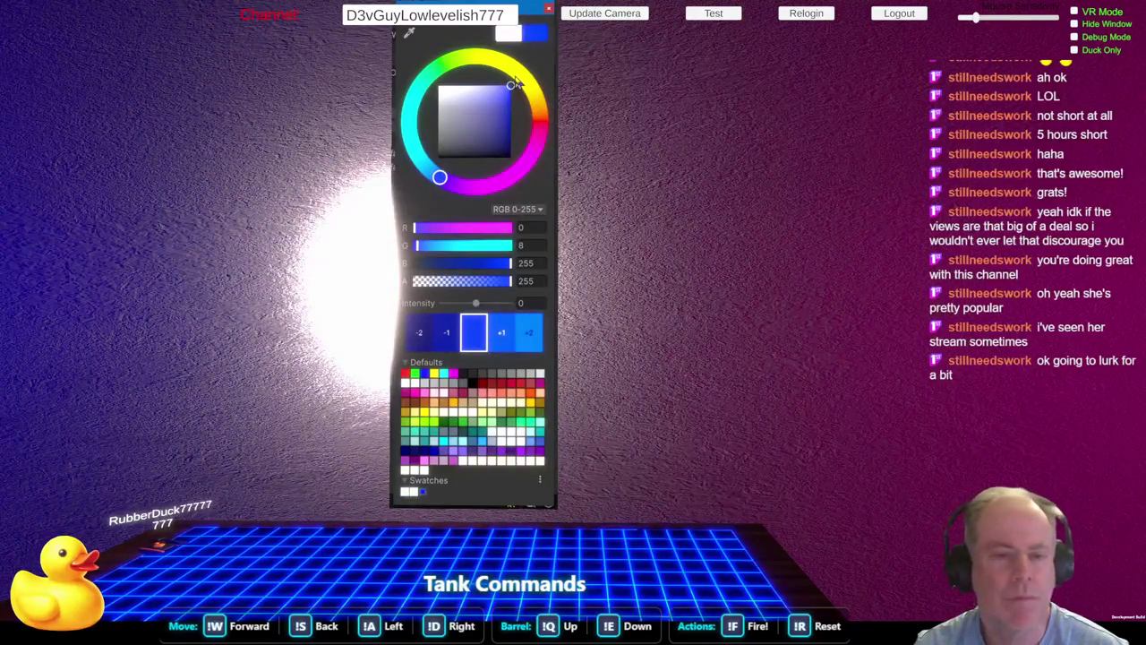
pyautogui.click(539, 126)
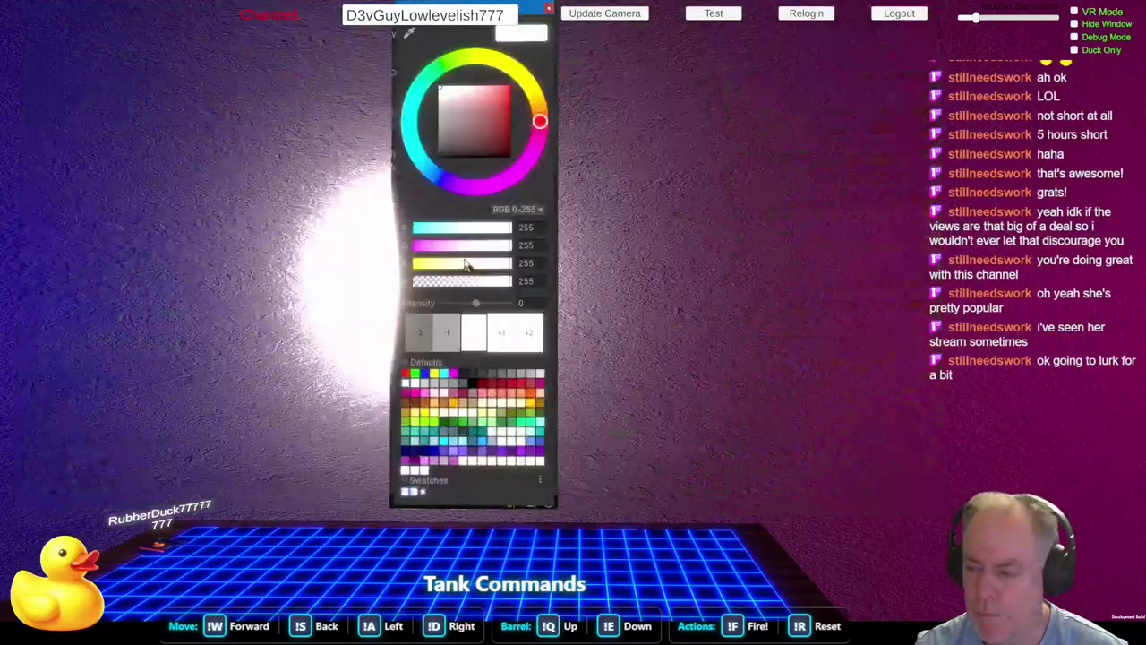
pyautogui.click(443, 179)
pyautogui.click(510, 85)
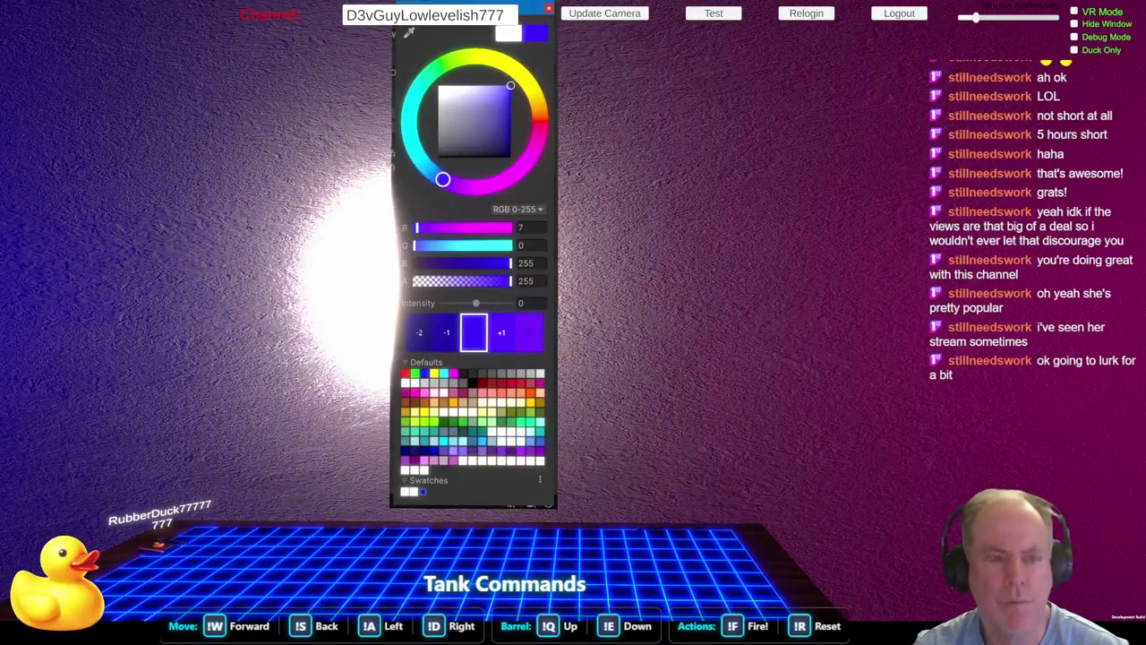
pyautogui.press('Return')
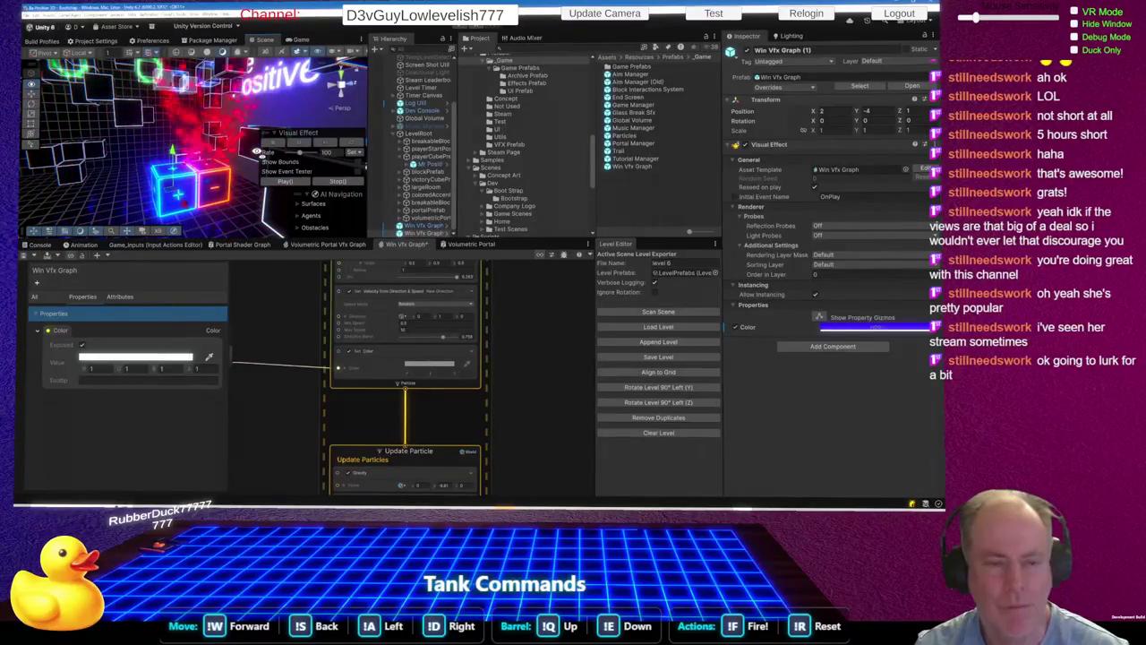
pyautogui.click(354, 184)
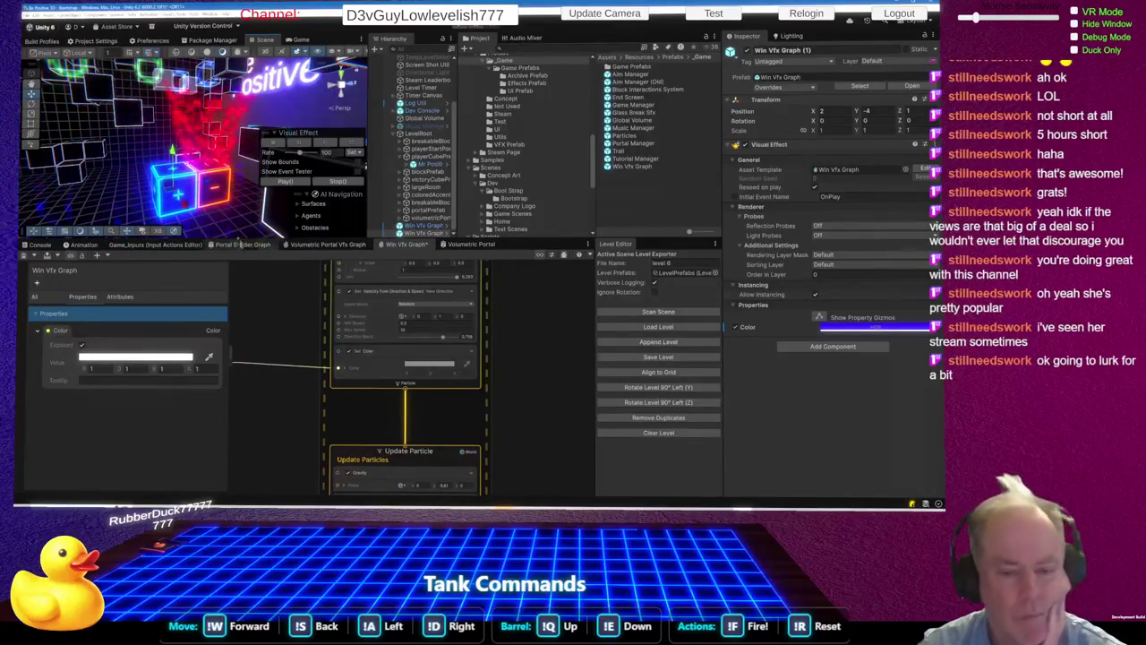
# Step: Zoom the VFX graph out and back in to inspect it
pyautogui.scroll(-4, 370, 331)
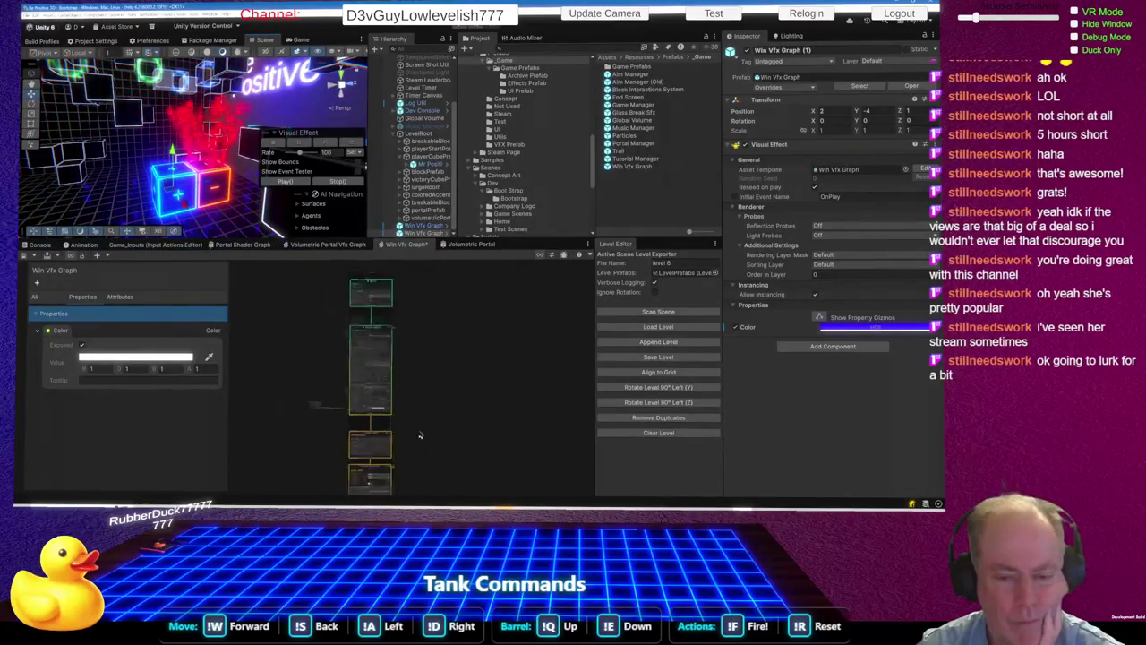
pyautogui.scroll(5, 354, 367)
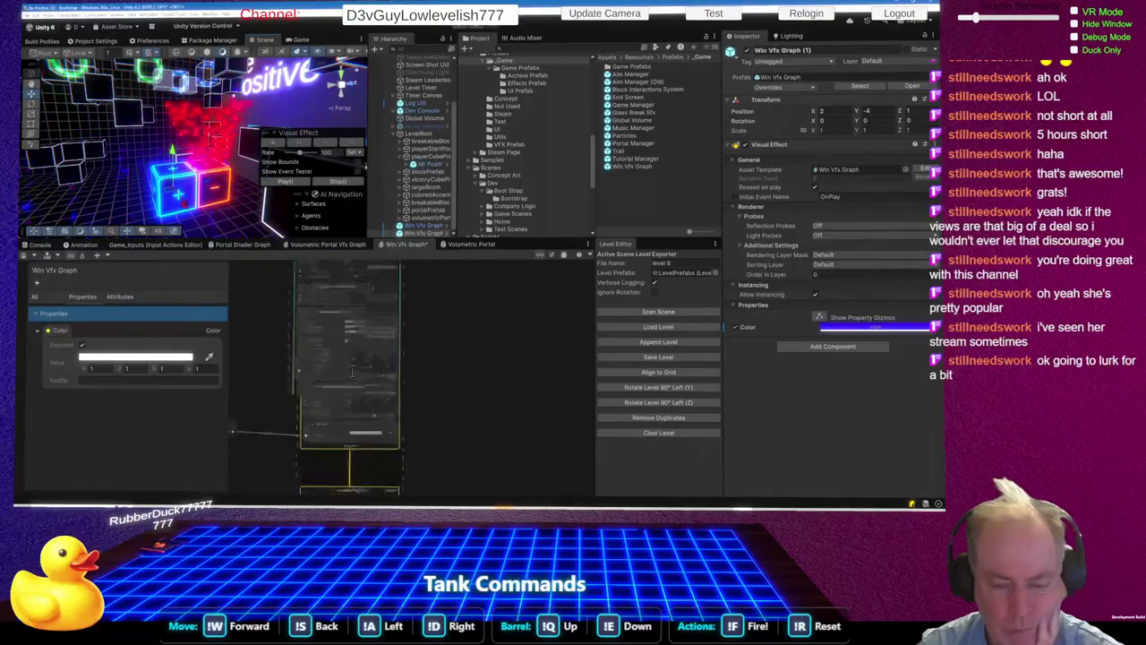
pyautogui.scroll(1, 352, 372)
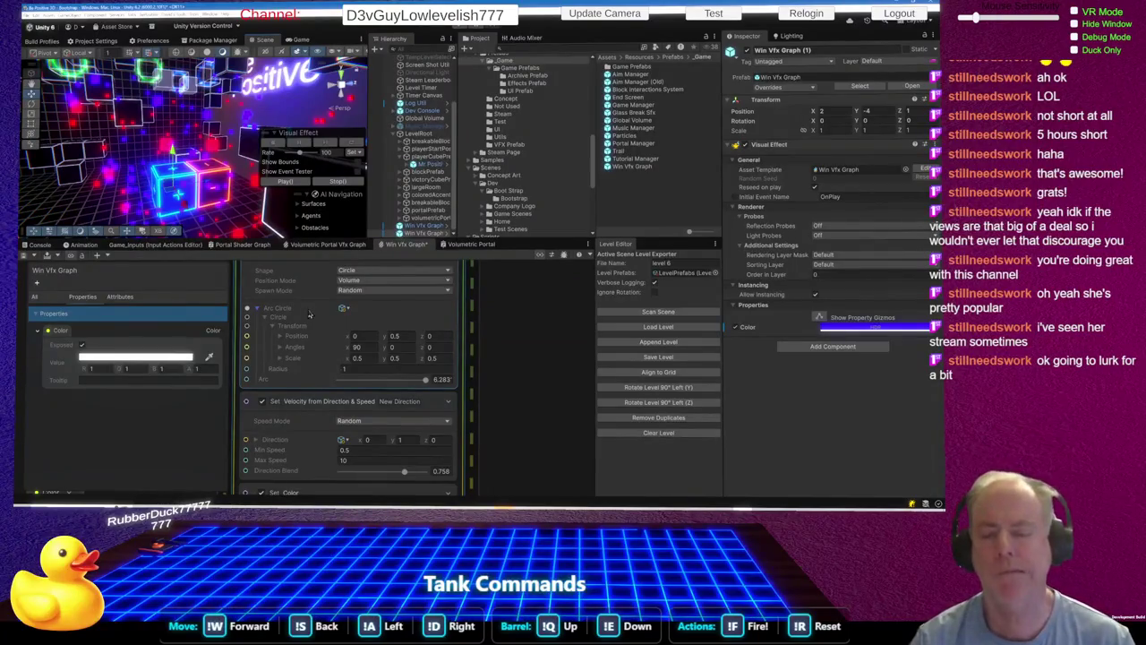
# Step: Select the Color property node to show its Exposed Name and Exposed checkbox in the Inspector
pyautogui.scroll(-5, 466, 415)
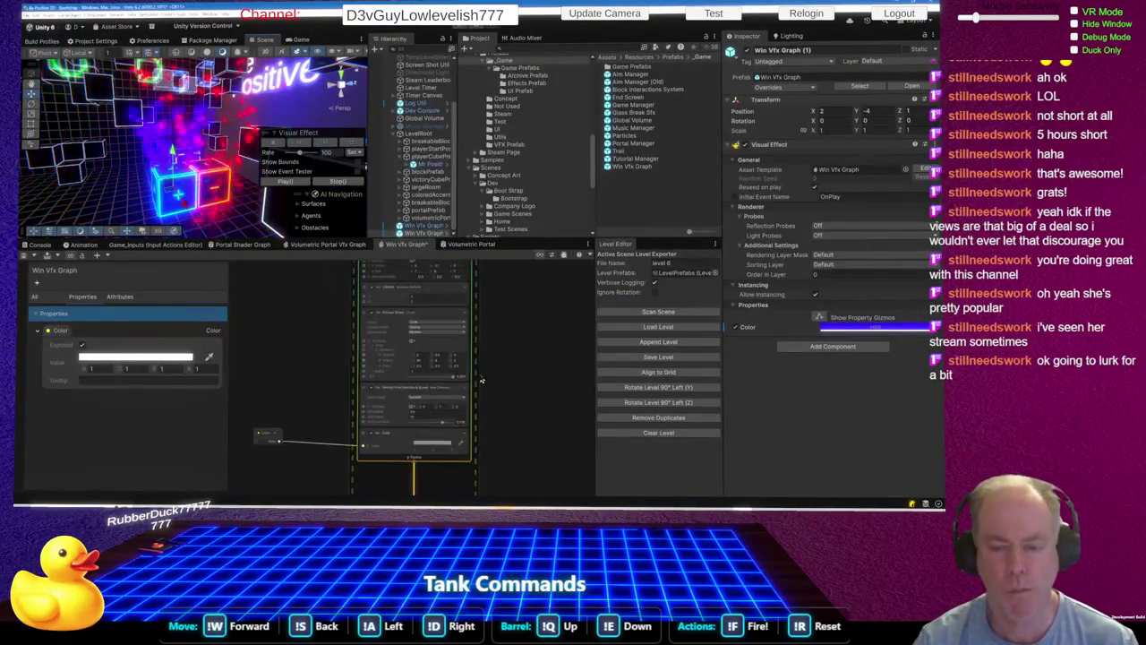
pyautogui.scroll(5, 440, 380)
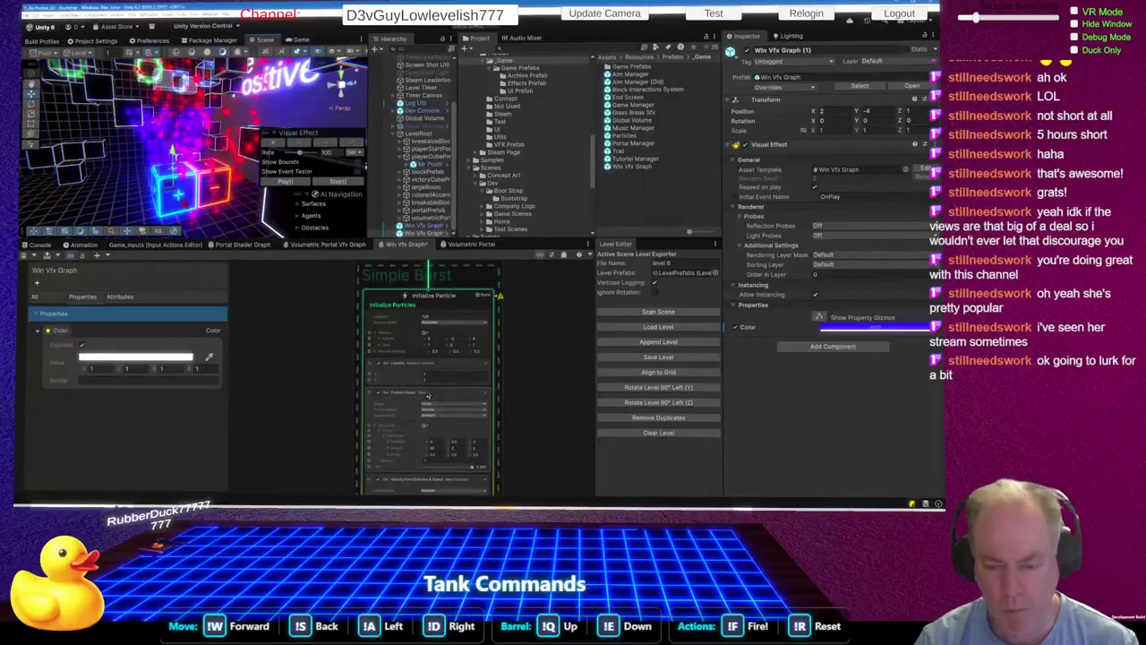
pyautogui.scroll(-3, 440, 380)
pyautogui.scroll(5, 411, 397)
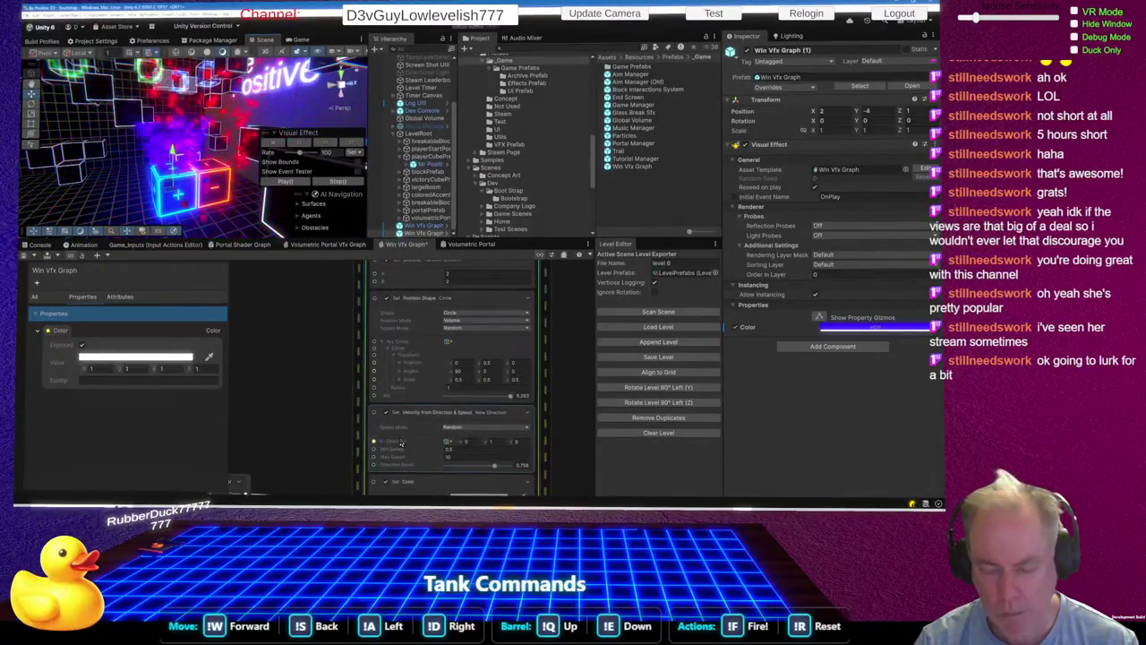
pyautogui.scroll(-3, 412, 397)
pyautogui.scroll(4, 475, 405)
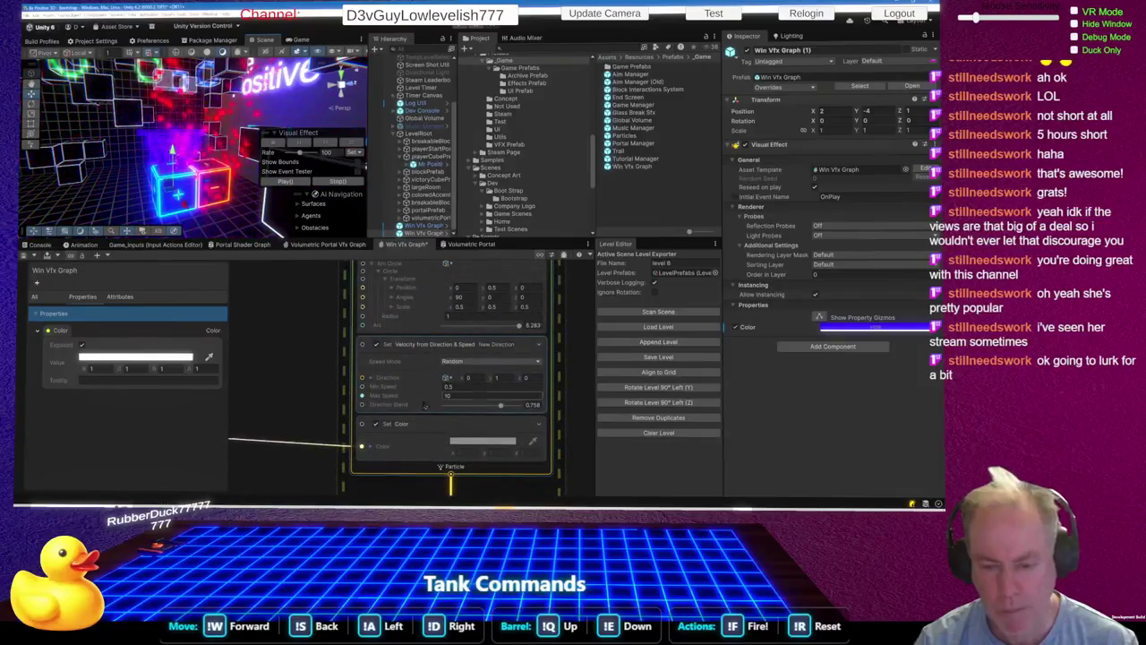
pyautogui.scroll(-3, 476, 406)
pyautogui.scroll(3, 321, 404)
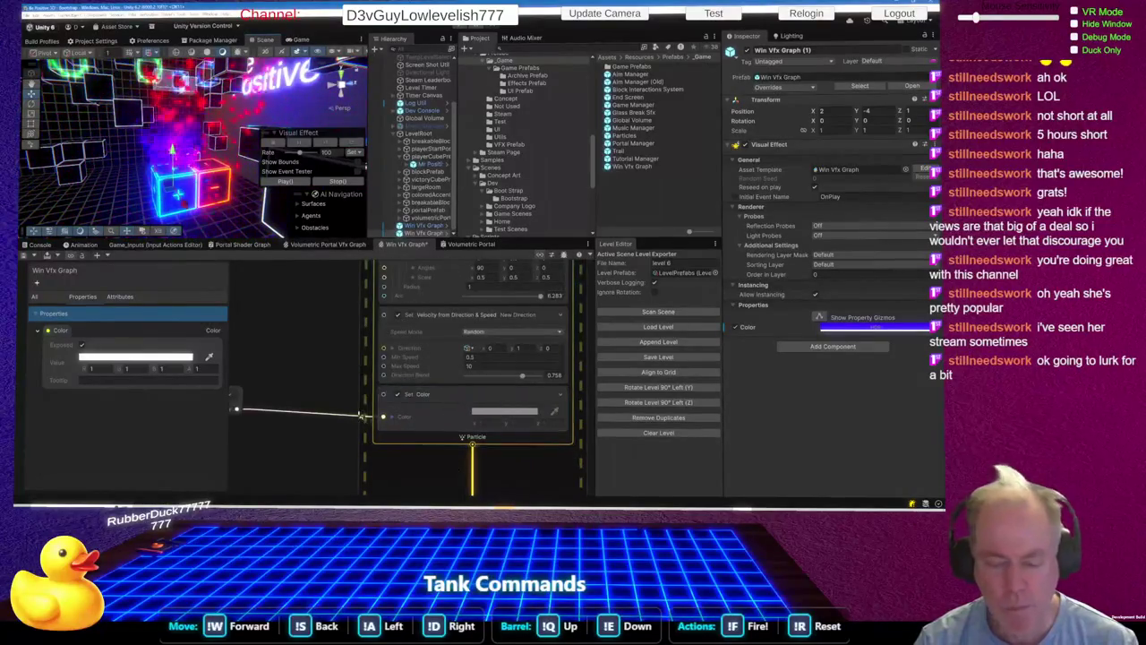
pyautogui.scroll(-2, 321, 404)
pyautogui.click(328, 400)
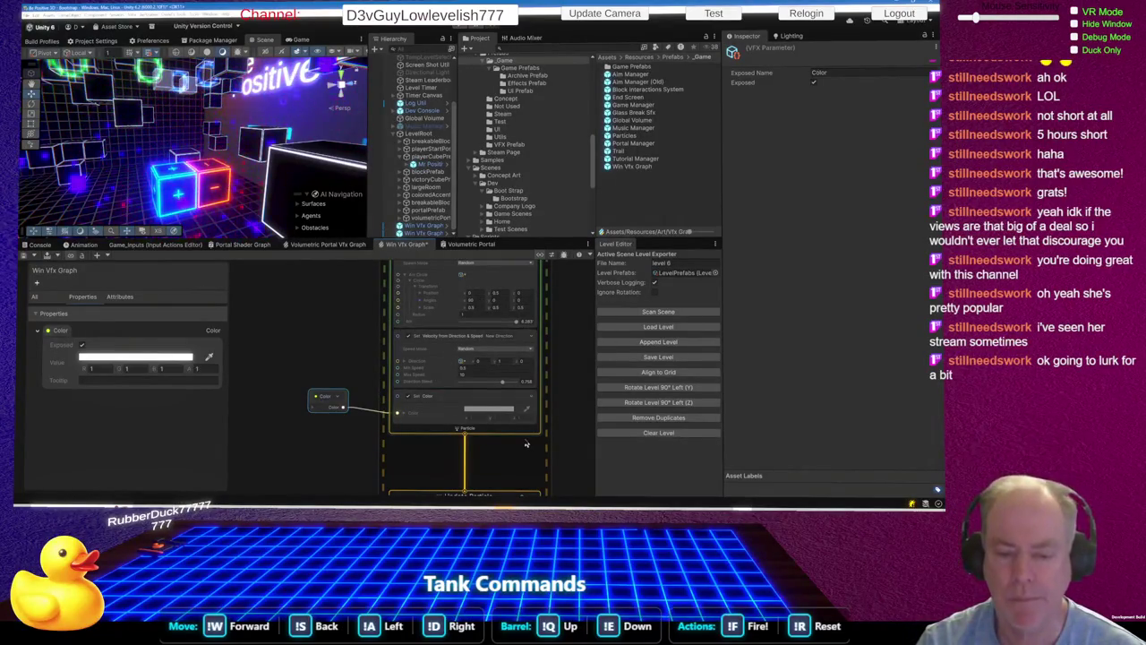
# Step: Zoom out in the graph and select the Initialize Particles context to view its settings in the Inspector
pyautogui.scroll(-2, 526, 449)
pyautogui.scroll(-2, 526, 448)
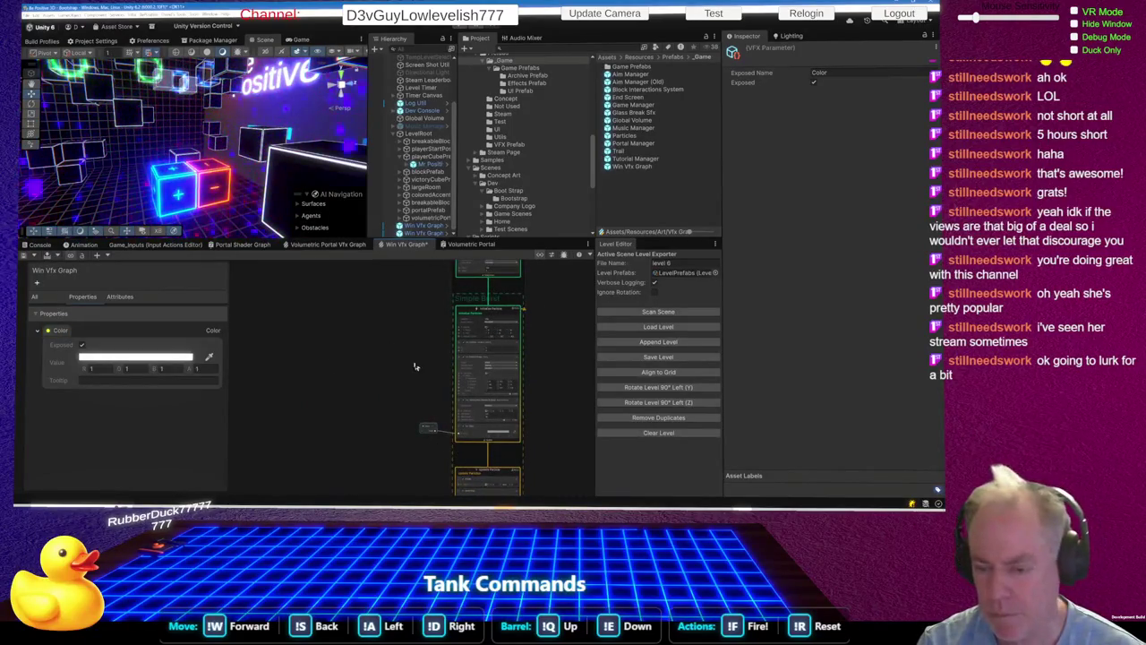
pyautogui.scroll(-4, 526, 332)
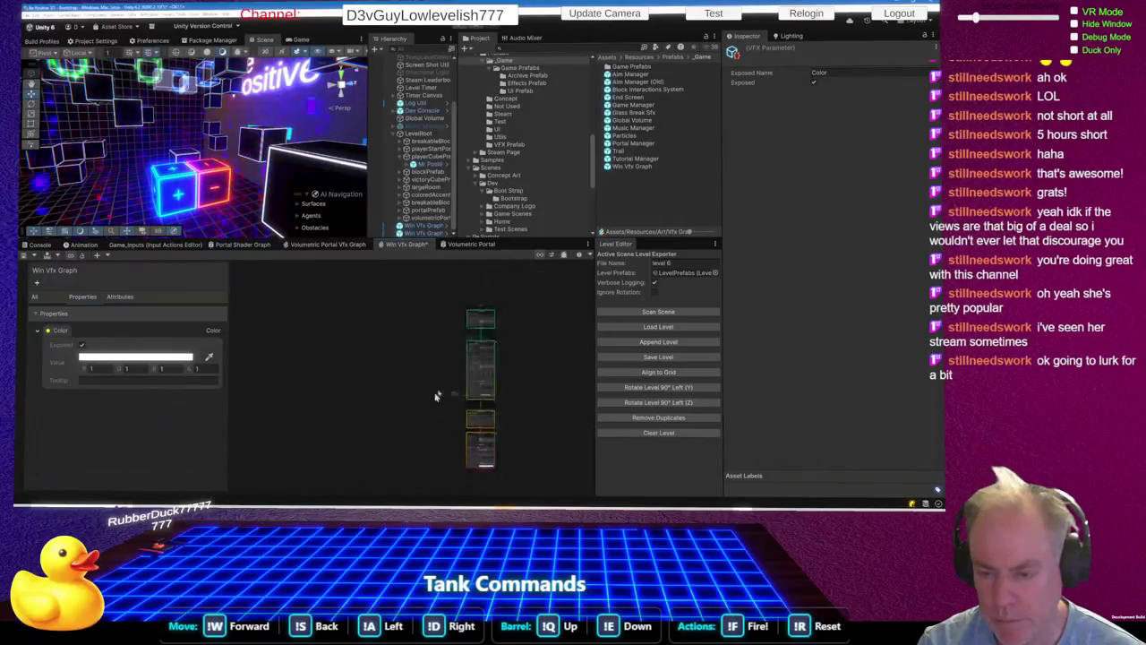
pyautogui.scroll(5, 495, 382)
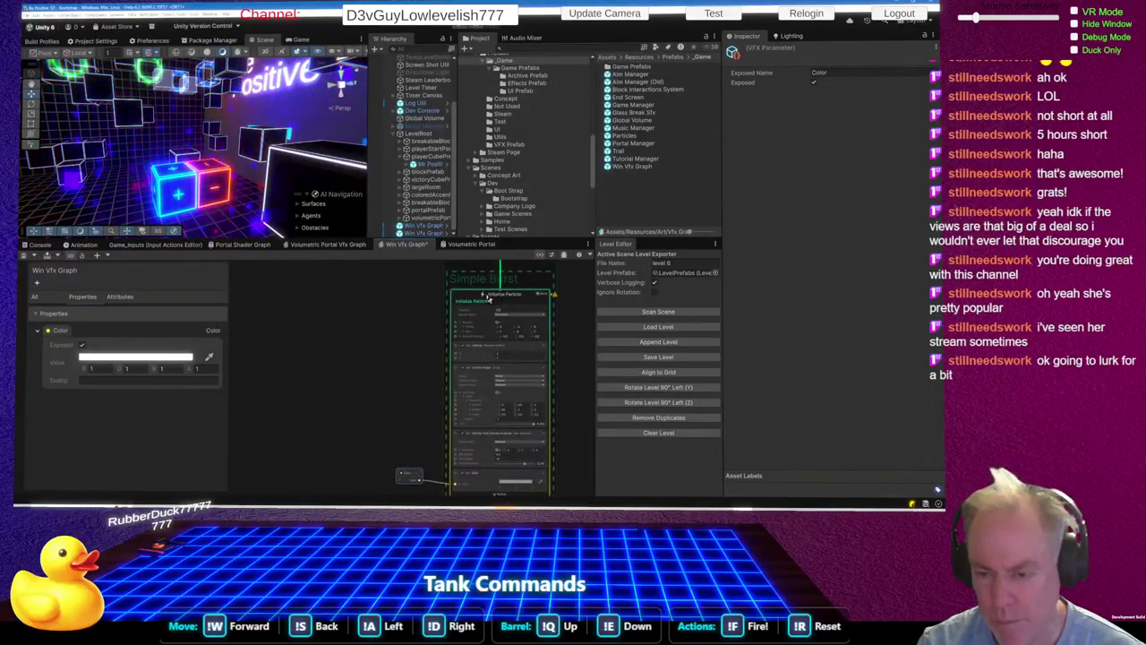
pyautogui.click(473, 300)
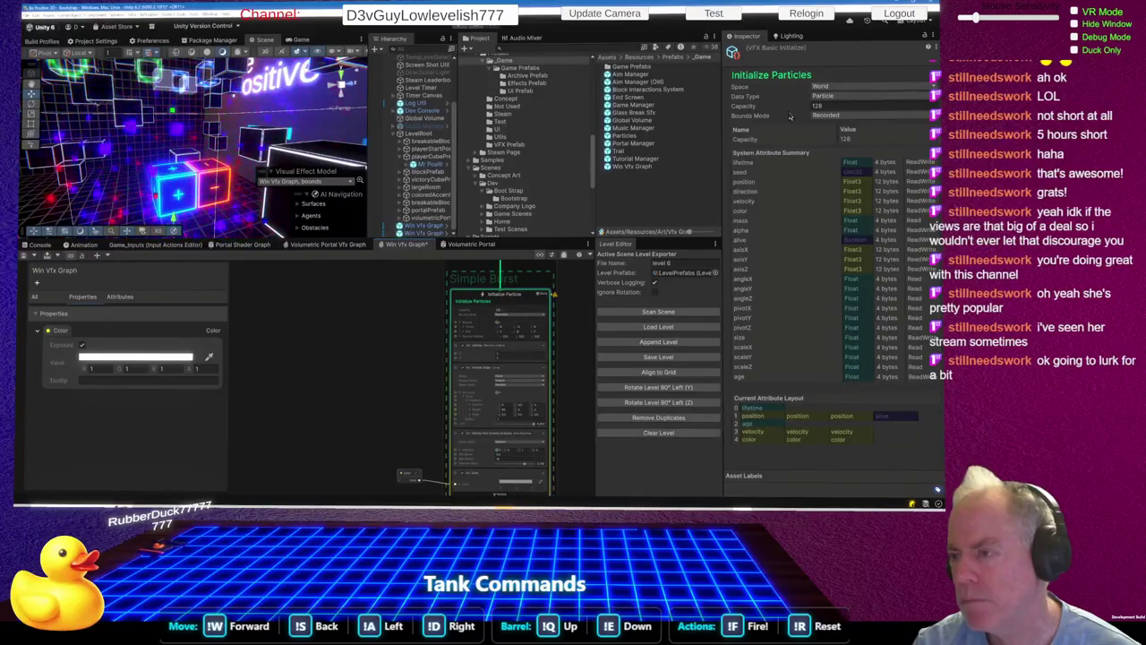
# Step: Check the particle Data Type choices without changing them, then select Win Vfx Graph to view its red Color override
pyautogui.click(832, 96)
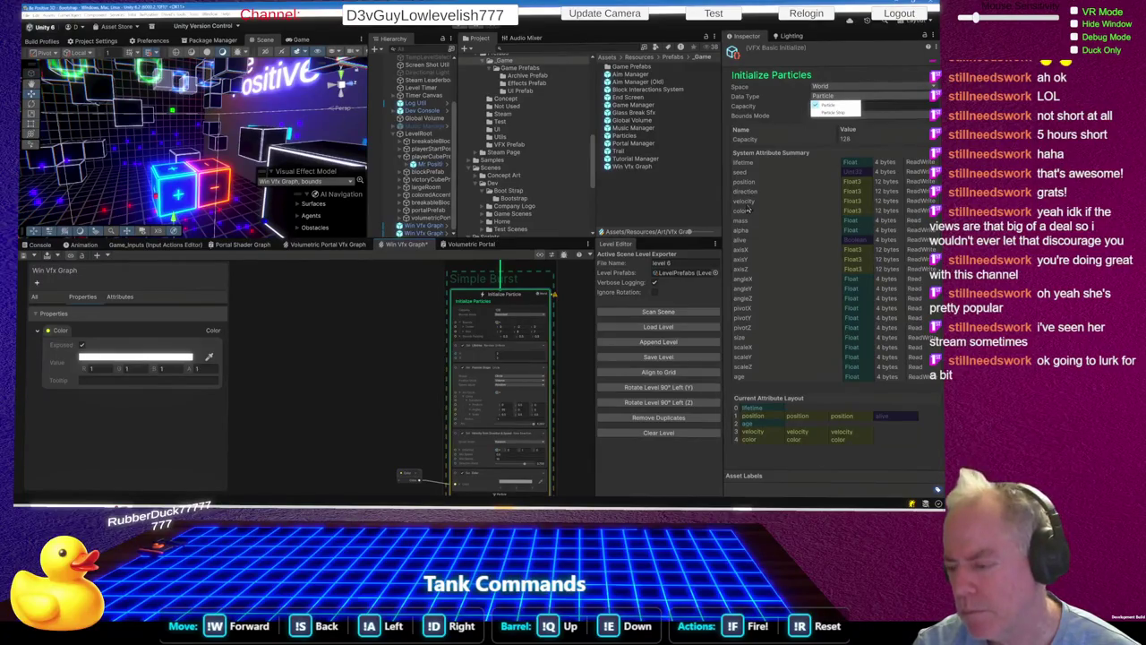
pyautogui.click(748, 208)
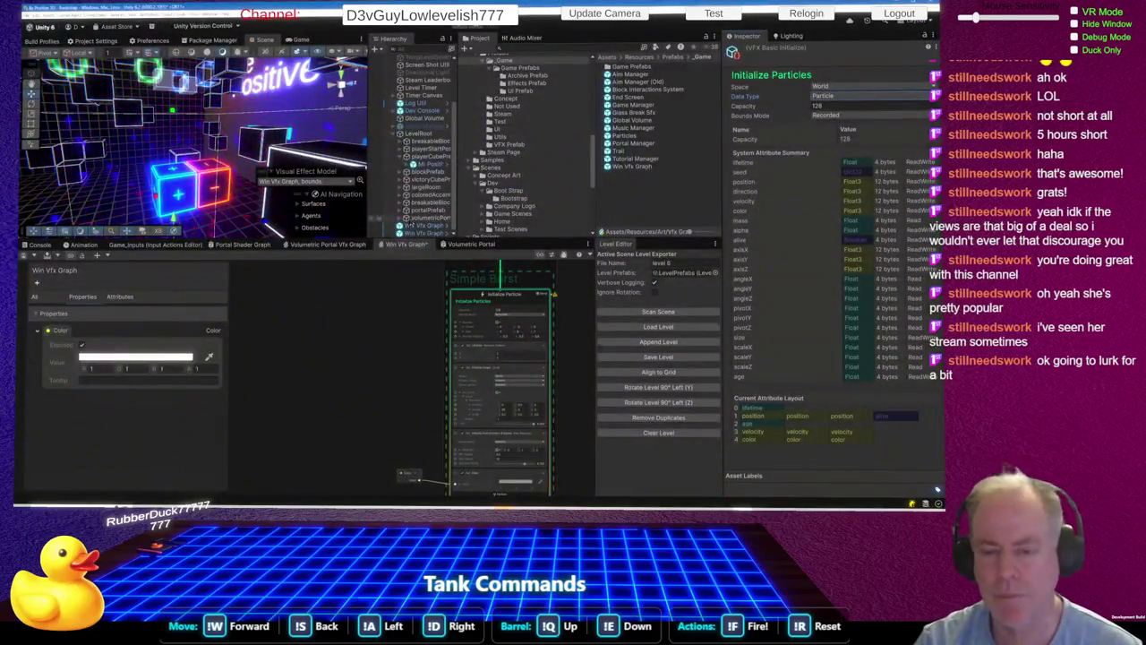
pyautogui.click(422, 225)
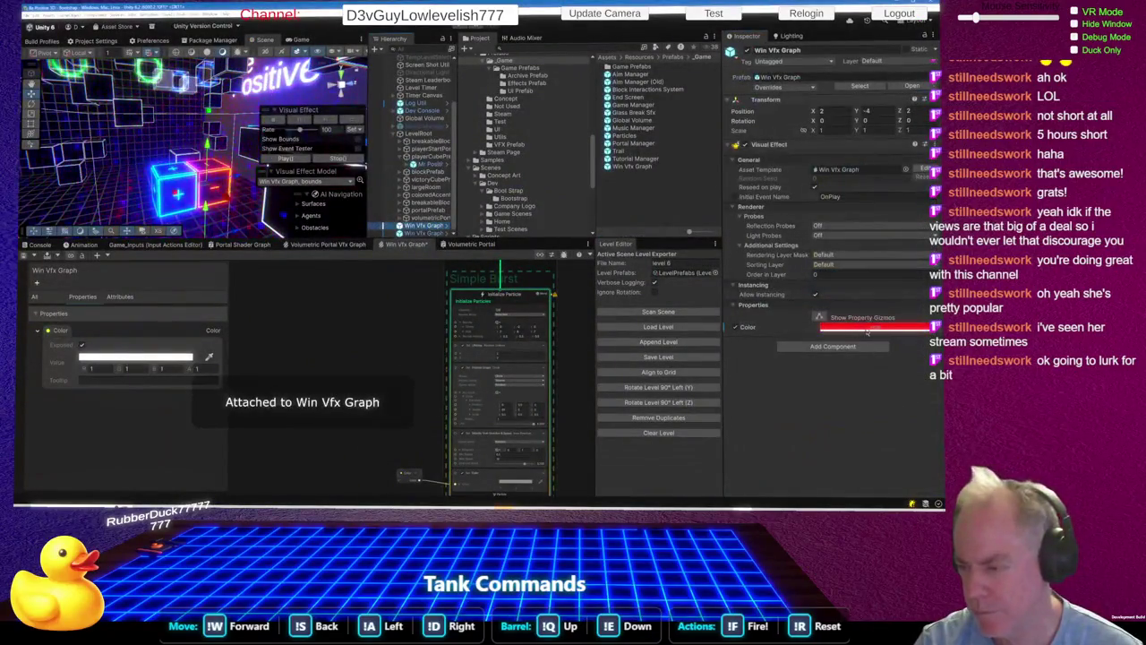
# Step: Duplicate Win Vfx Graph and set the copy's exposed Color to pure blue (RGB 0, 0, 255)
pyautogui.click(866, 328)
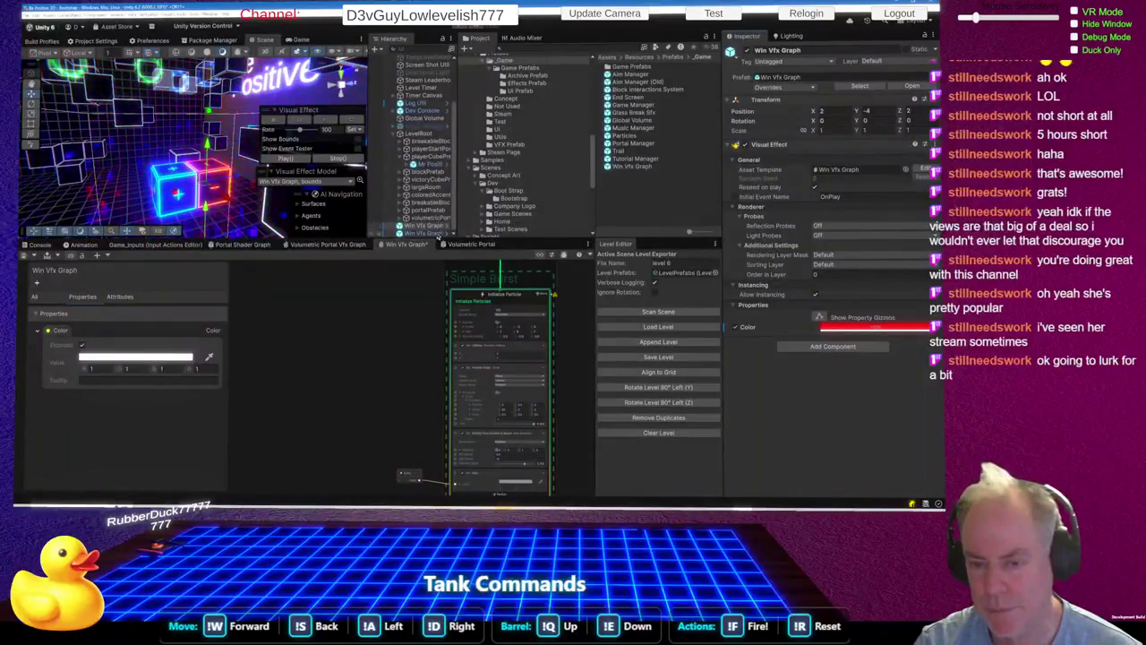
pyautogui.hotkey('ctrl', 'd')
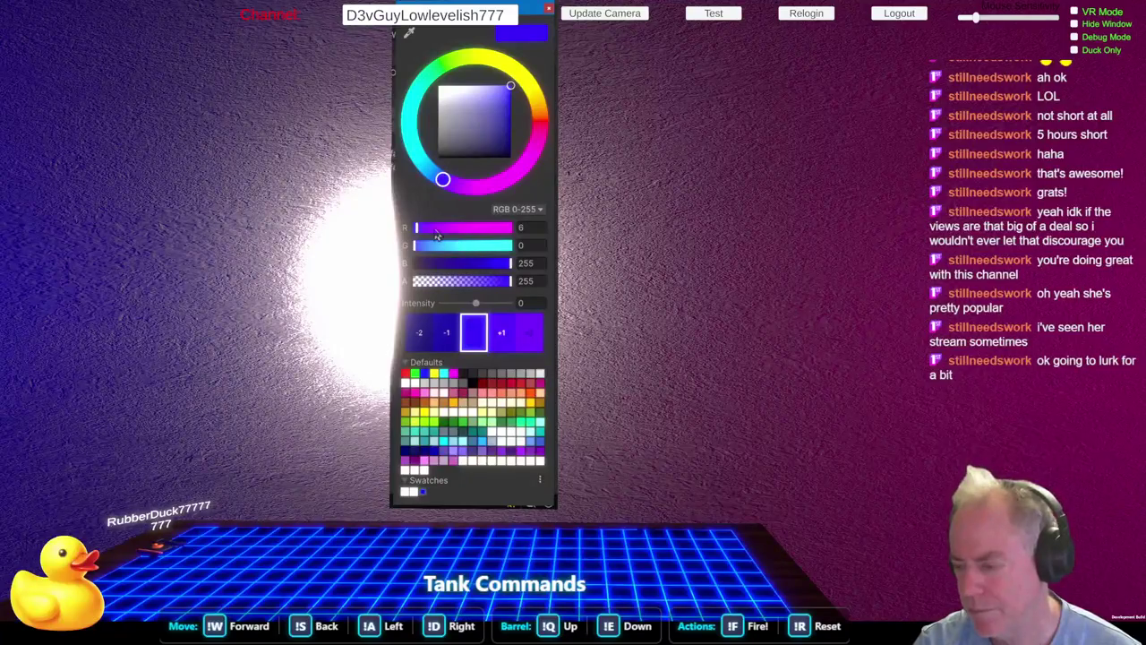
pyautogui.moveTo(419, 227); pyautogui.dragTo(401, 254)
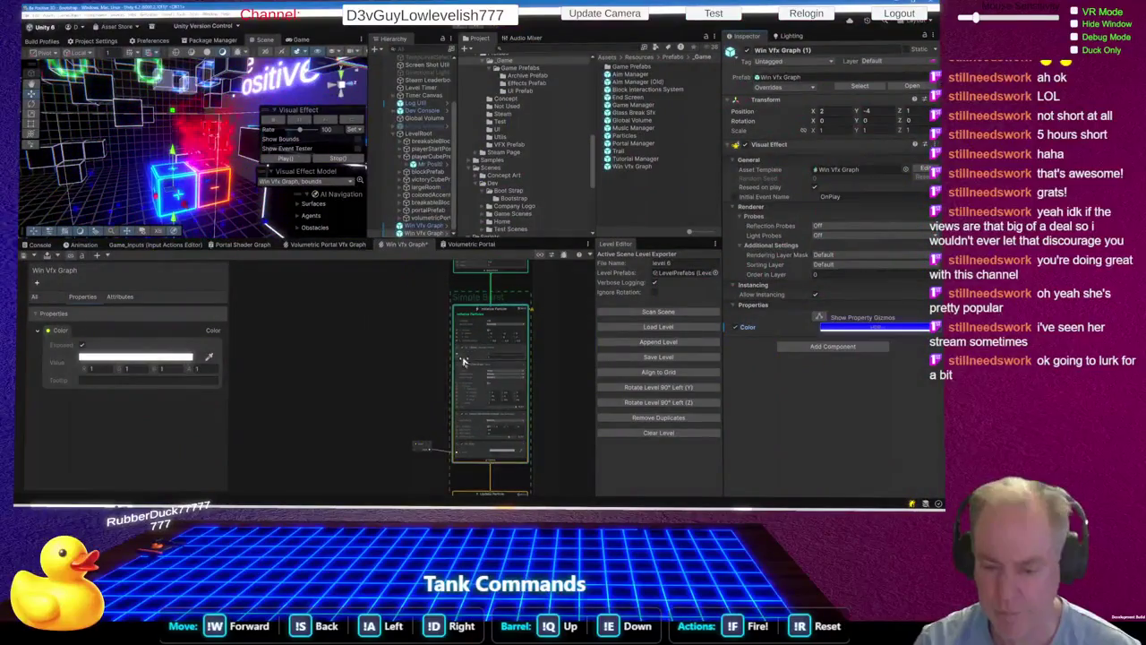
# Step: Add a Set Angle.XYZ block after Set Color in Initialize Particles, and drag a new connection from its Angle input
pyautogui.scroll(5, 463, 361)
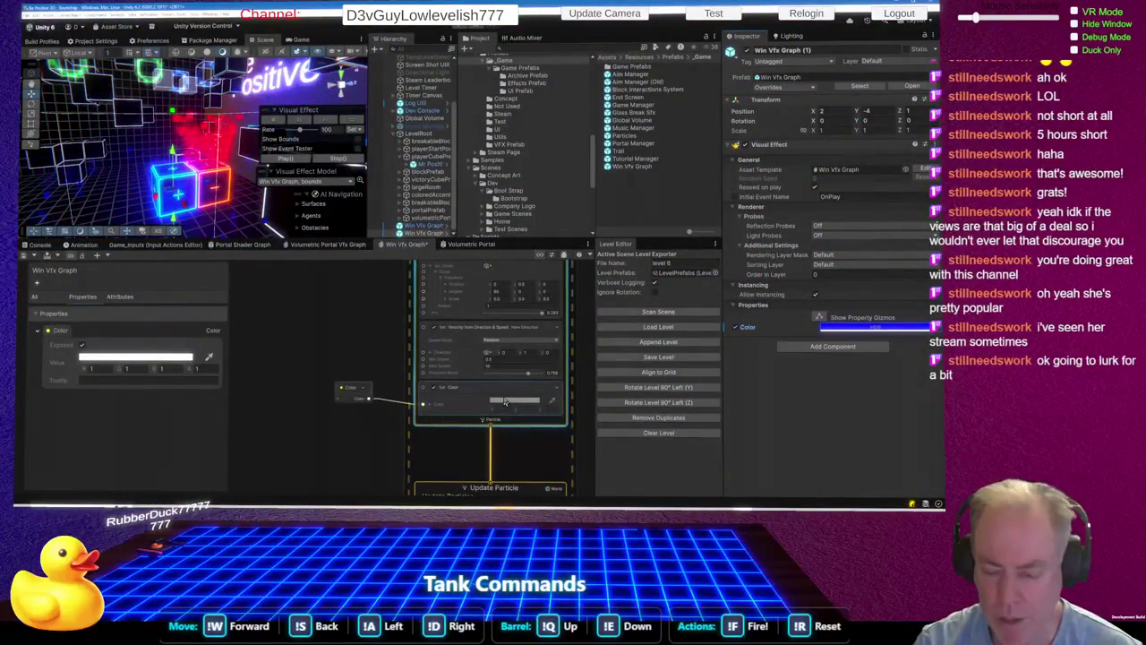
pyautogui.scroll(-1, 505, 403)
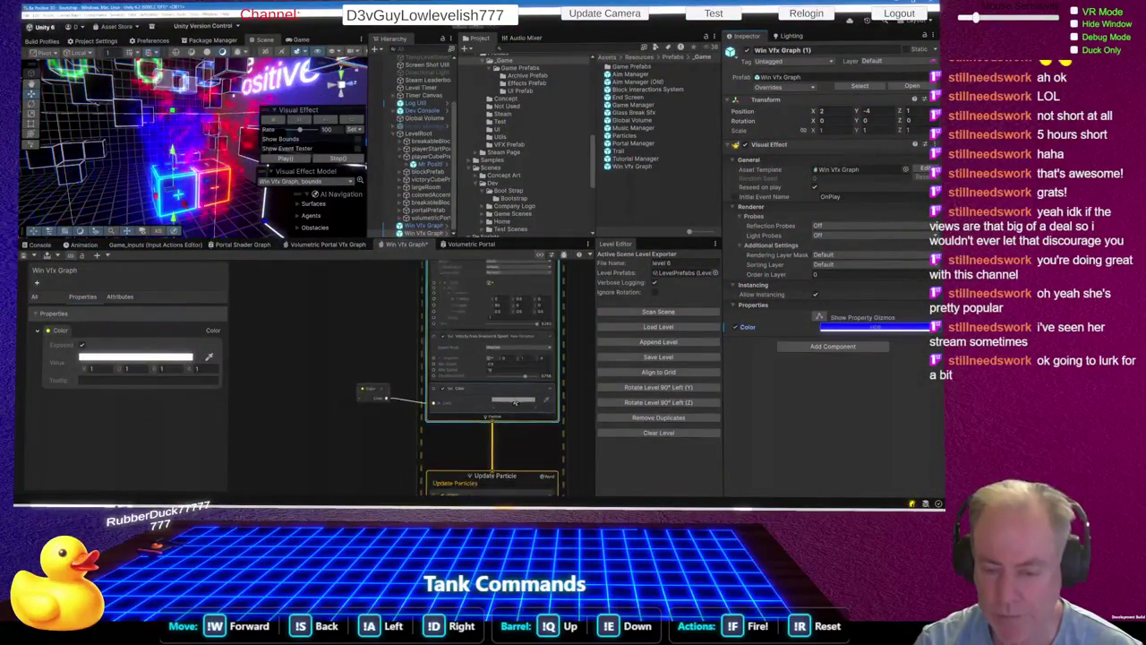
pyautogui.rightClick(450, 419)
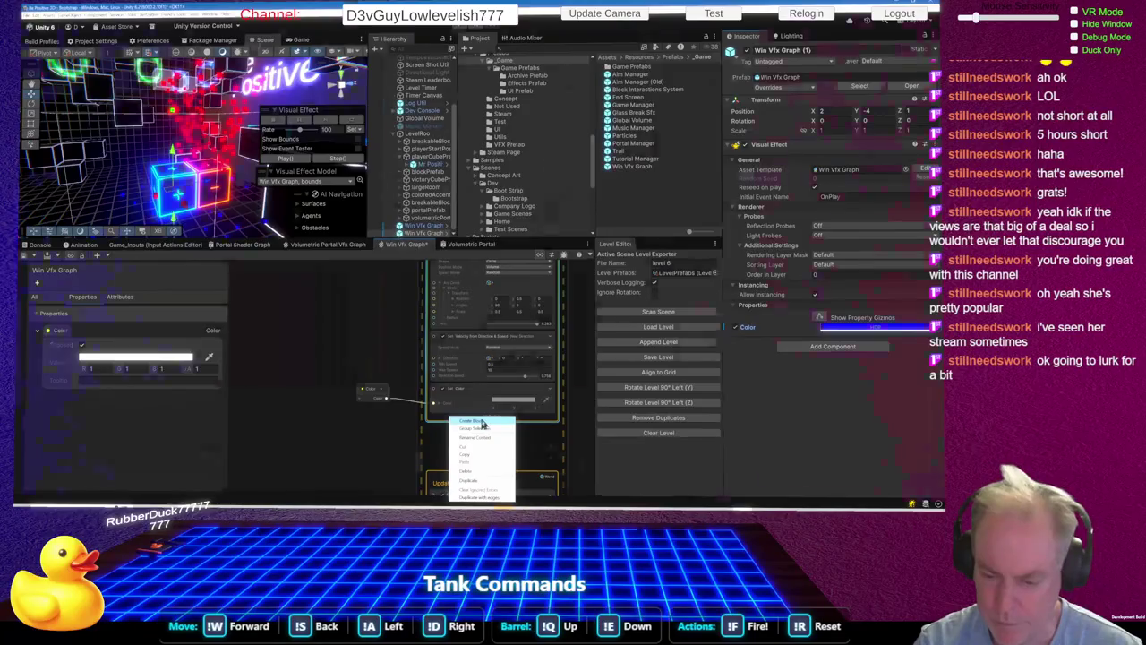
pyautogui.click(472, 421)
pyautogui.write('set ang')
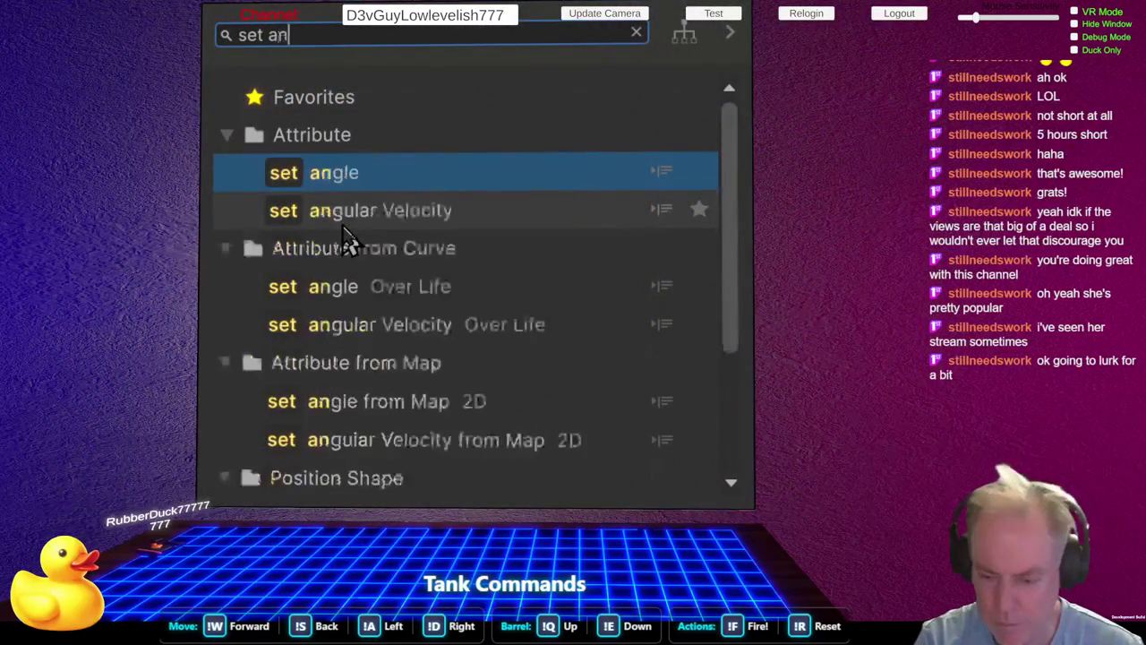
pyautogui.press('Return')
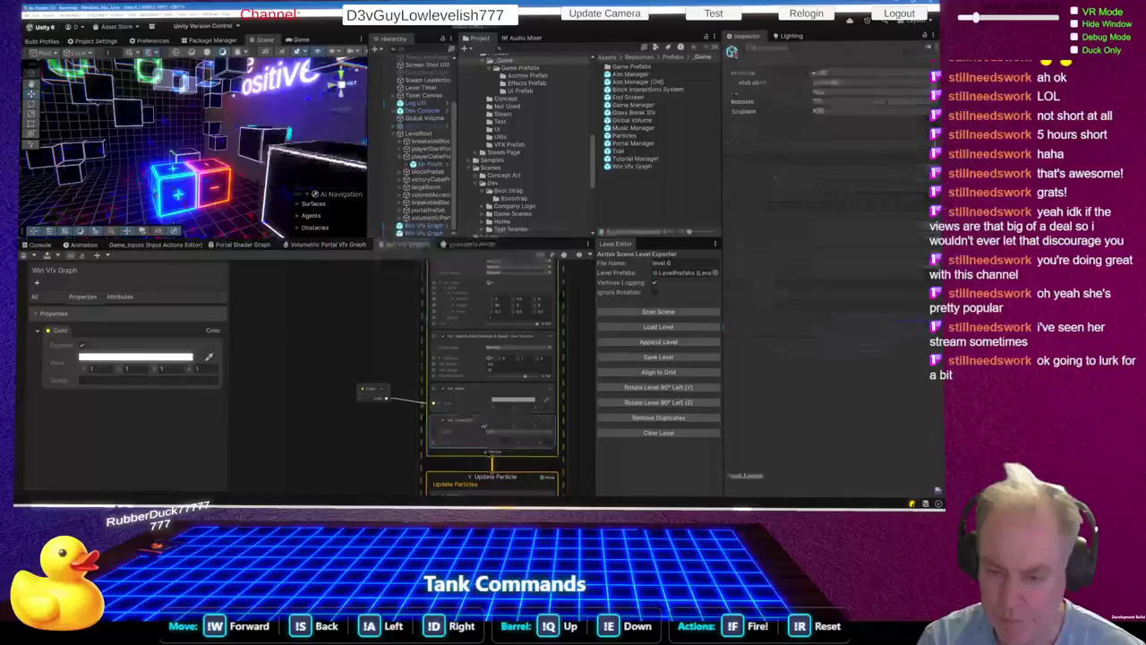
pyautogui.scroll(5, 517, 421)
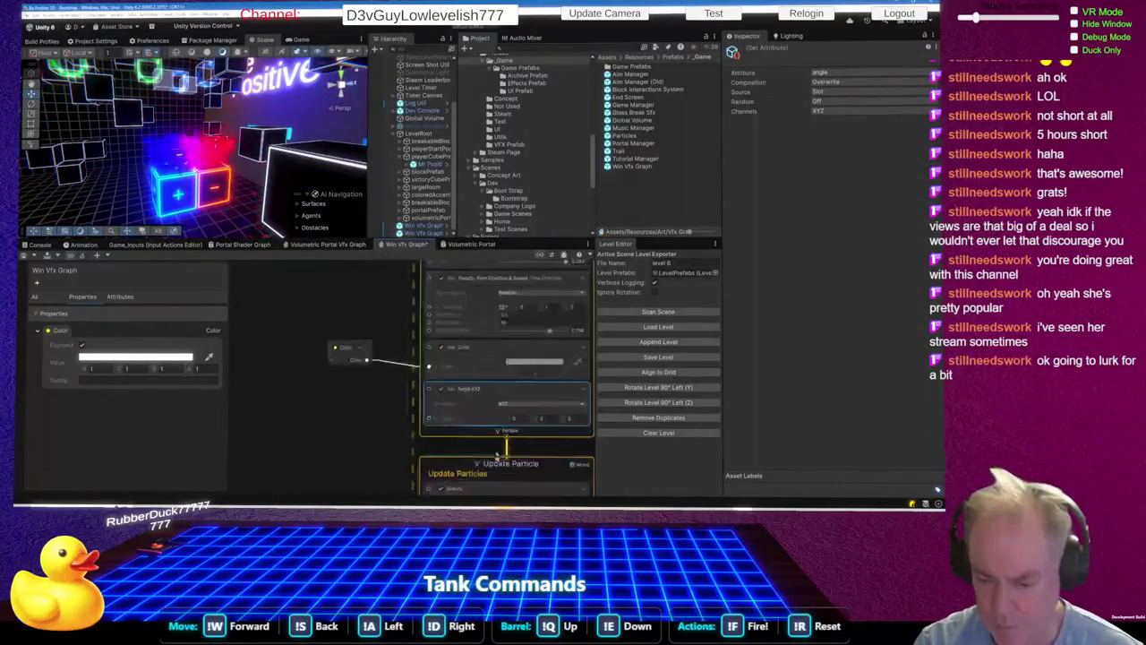
pyautogui.moveTo(388, 417); pyautogui.dragTo(300, 418)
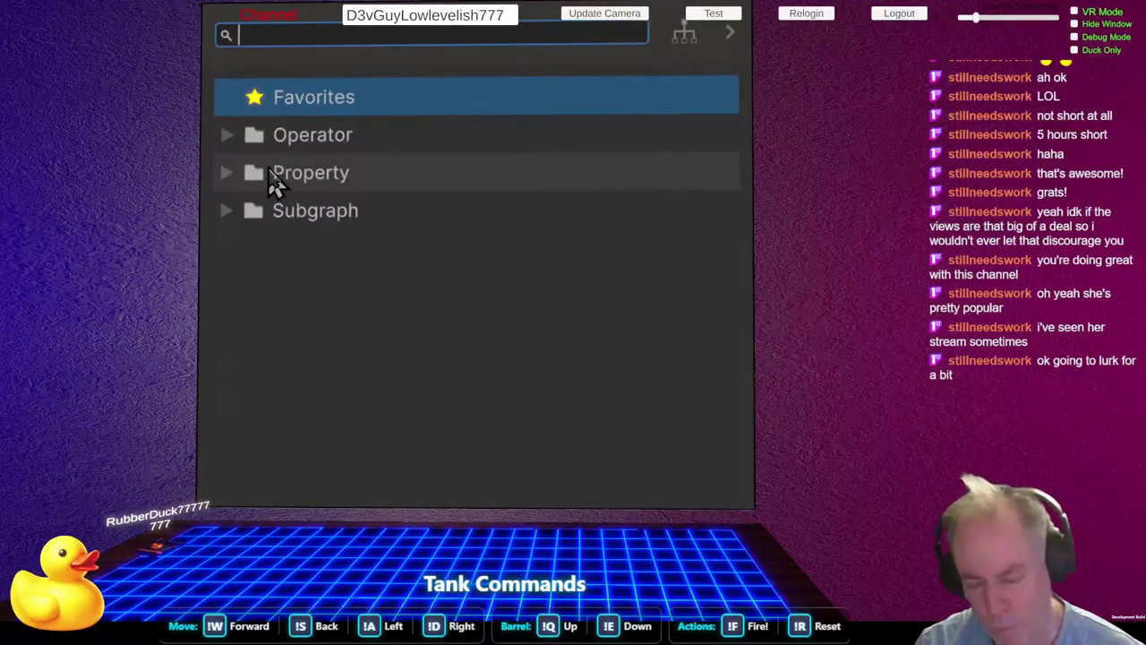
# Step: Add a Random Vector 3 node wired into the Set Angle.XYZ Angle input
pyautogui.write('random')
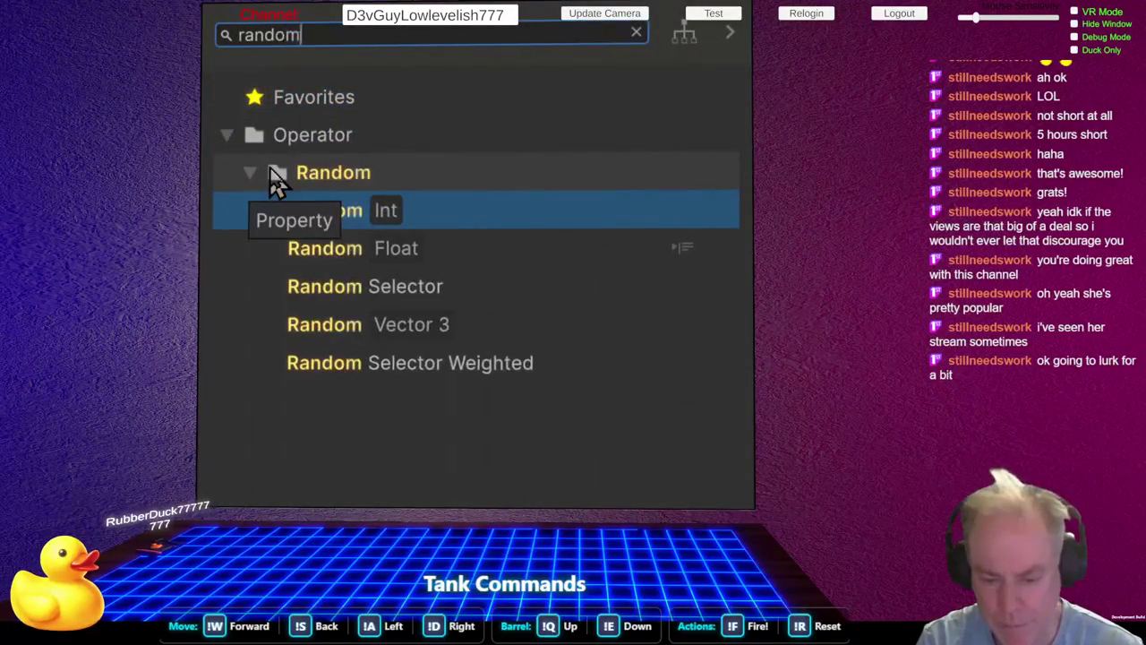
pyautogui.press('Down')
pyautogui.press('Down')
pyautogui.press('Down')
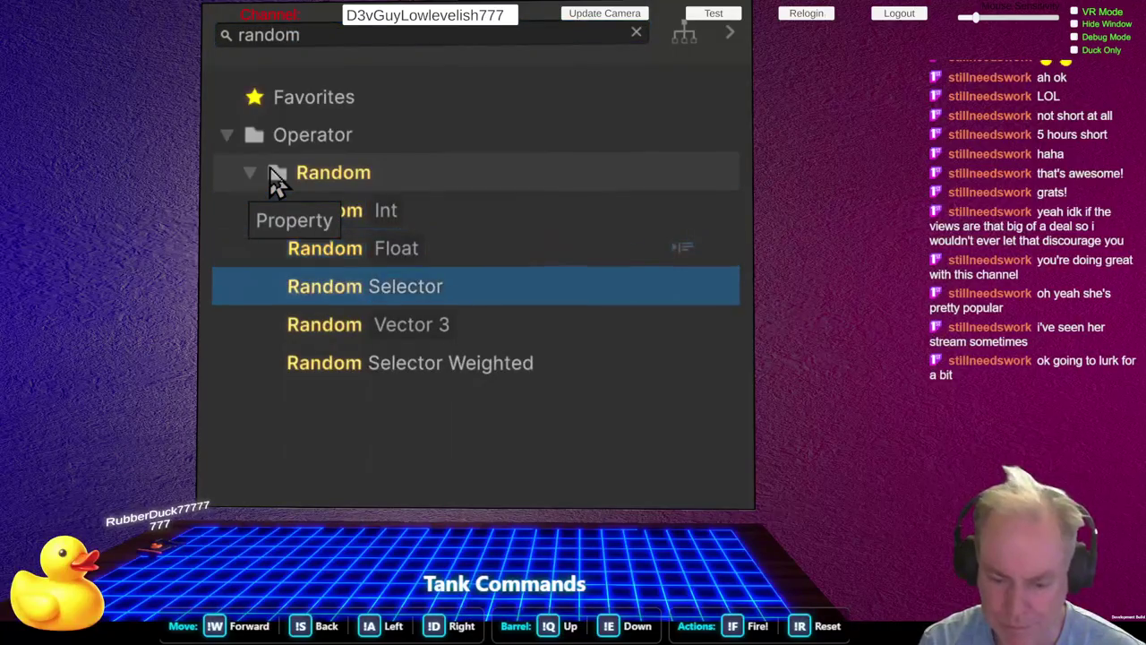
pyautogui.press('Return')
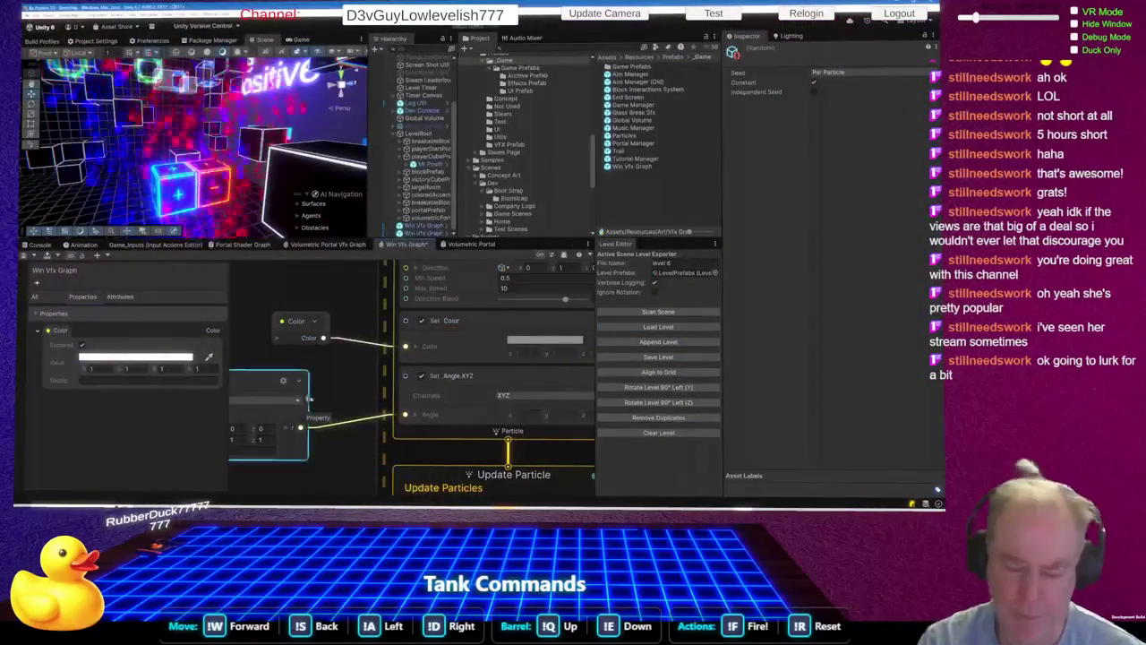
pyautogui.scroll(-3, 286, 425)
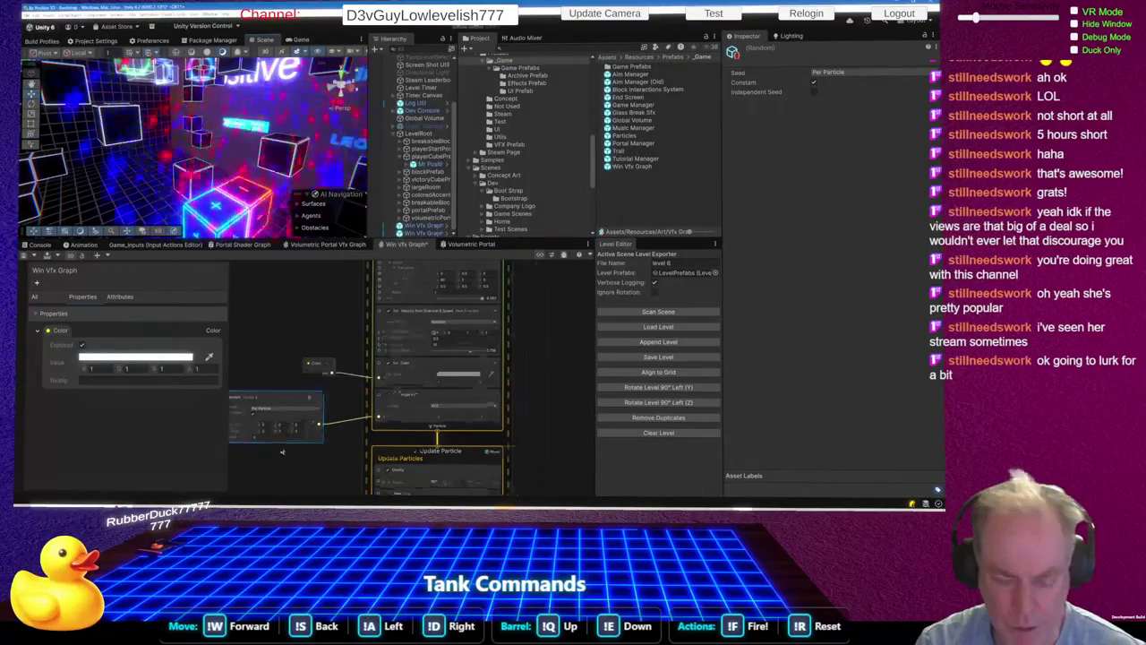
pyautogui.scroll(3, 287, 428)
# Step: Set the Random Vector 3 maximum to 360, 360, 360
pyautogui.click(257, 417)
pyautogui.write('360')
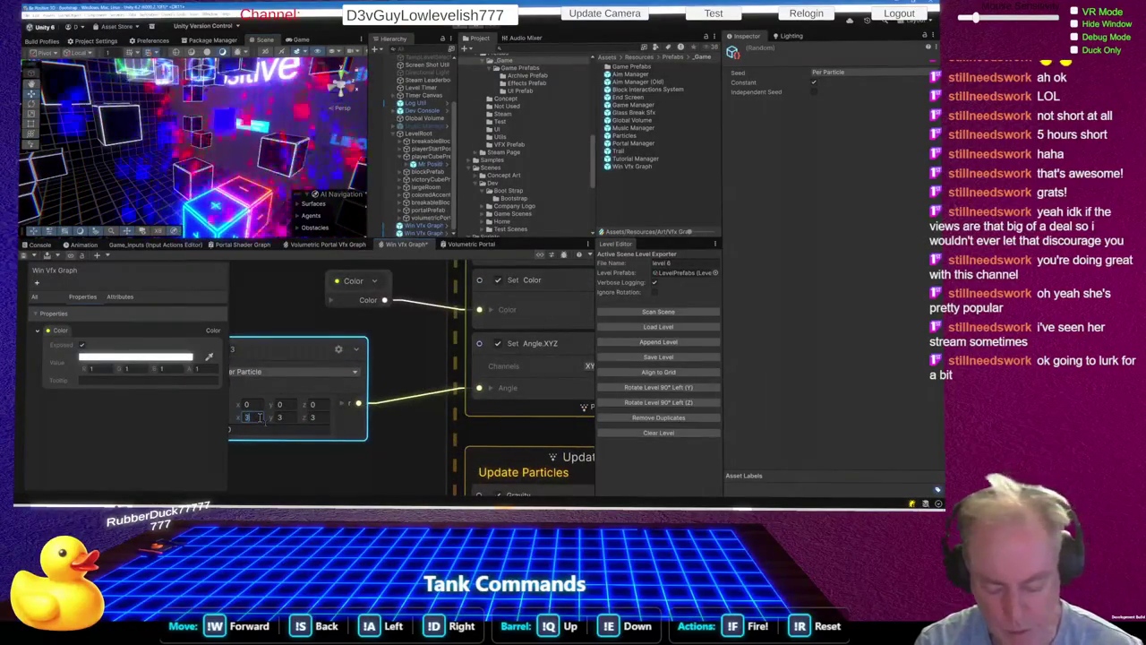
pyautogui.click(284, 417)
pyautogui.write('360')
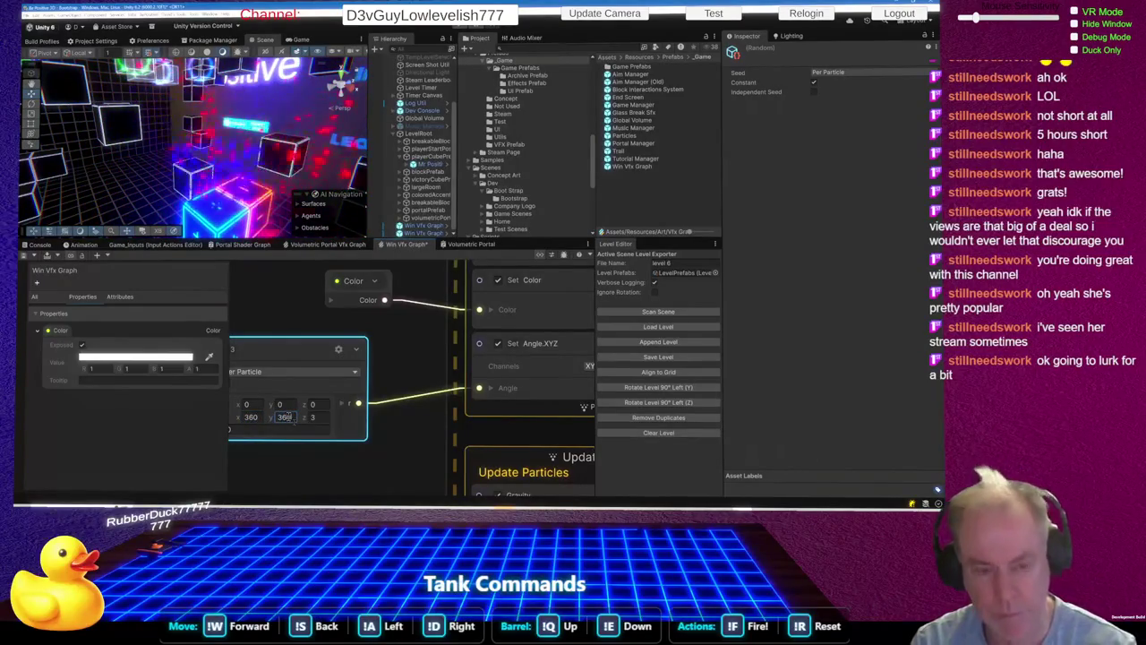
pyautogui.click(313, 418)
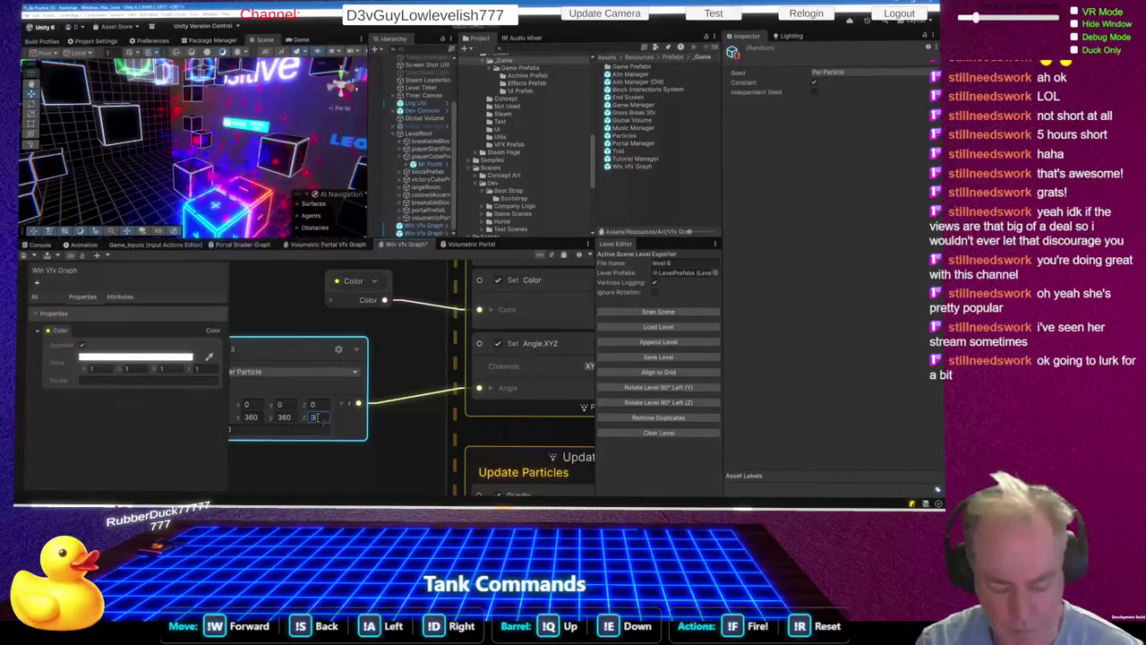
pyautogui.write('360')
pyautogui.press('Return')
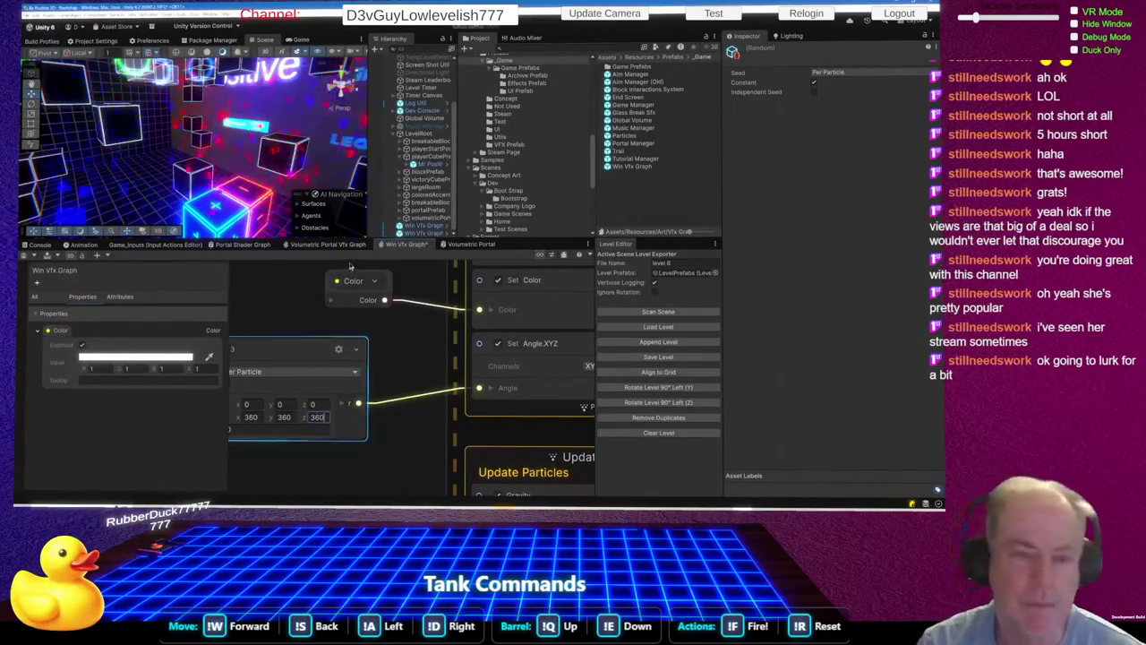